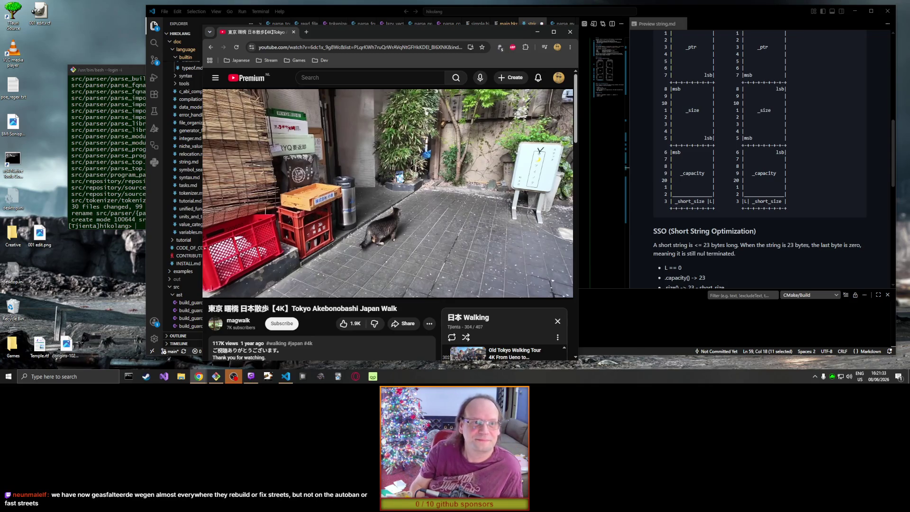
# Step: Resume the Tokyo walk video, then play the Oss road-resurfacing video full screen
pyautogui.moveTo(510, 225)
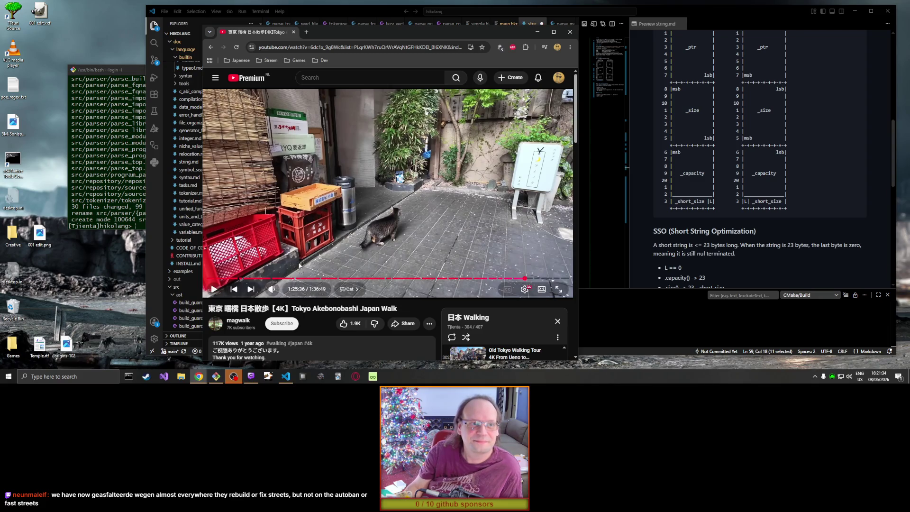
pyautogui.click(510, 225)
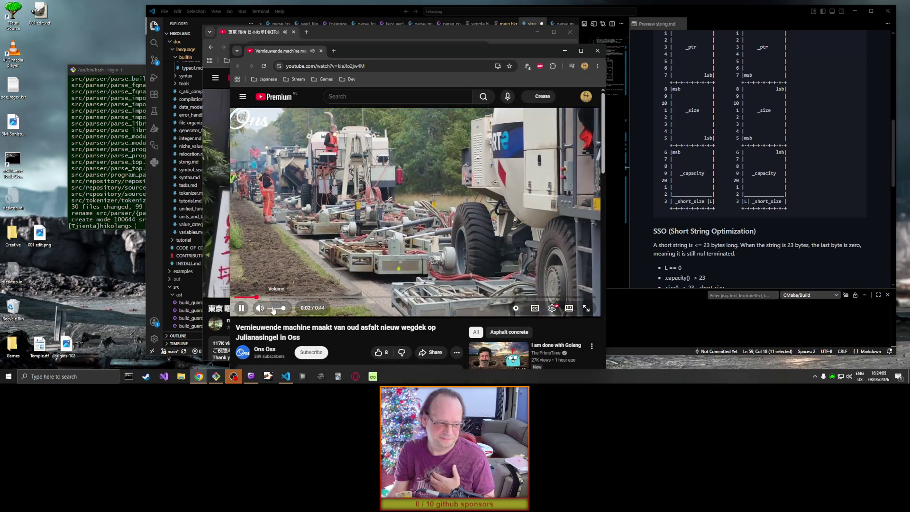
pyautogui.click(585, 308)
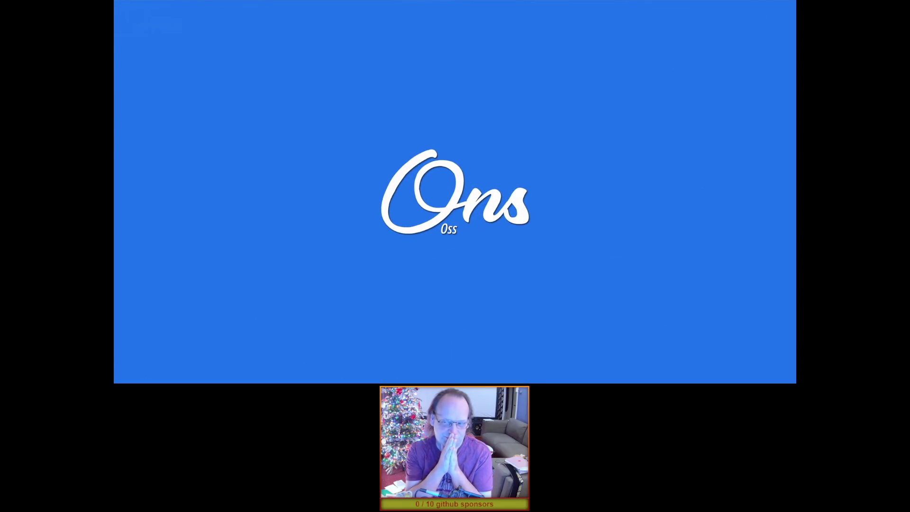
# Step: Replay the Oss video from about 0:17, then close its window and bring the asphalt video into view
pyautogui.moveTo(96, 184)
pyautogui.press('Escape')
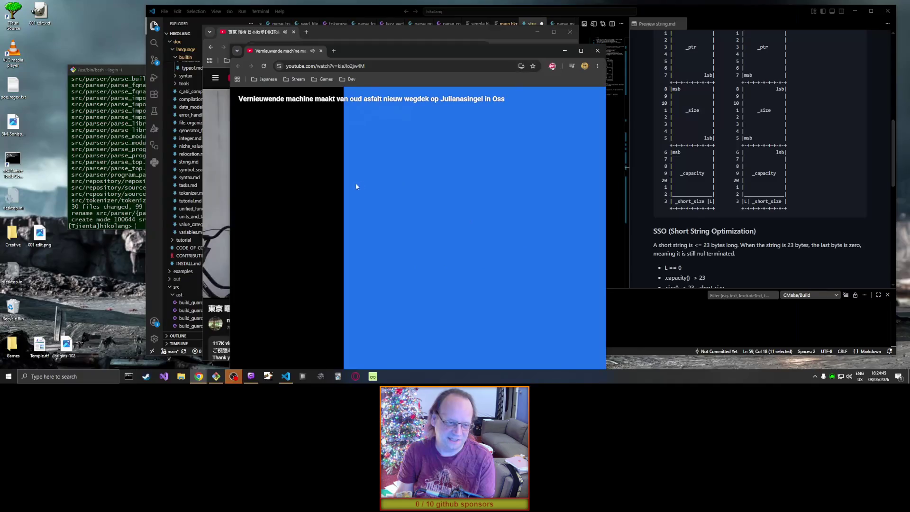
pyautogui.click(378, 297)
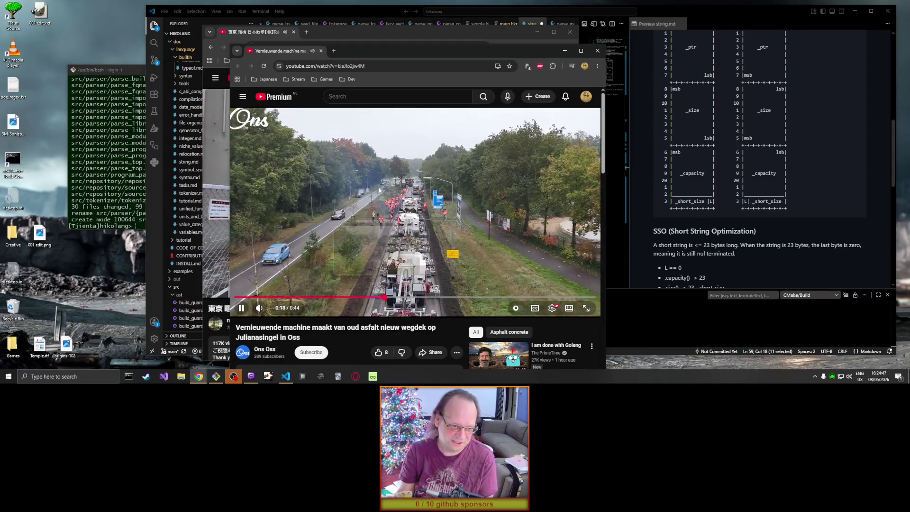
pyautogui.click(478, 175)
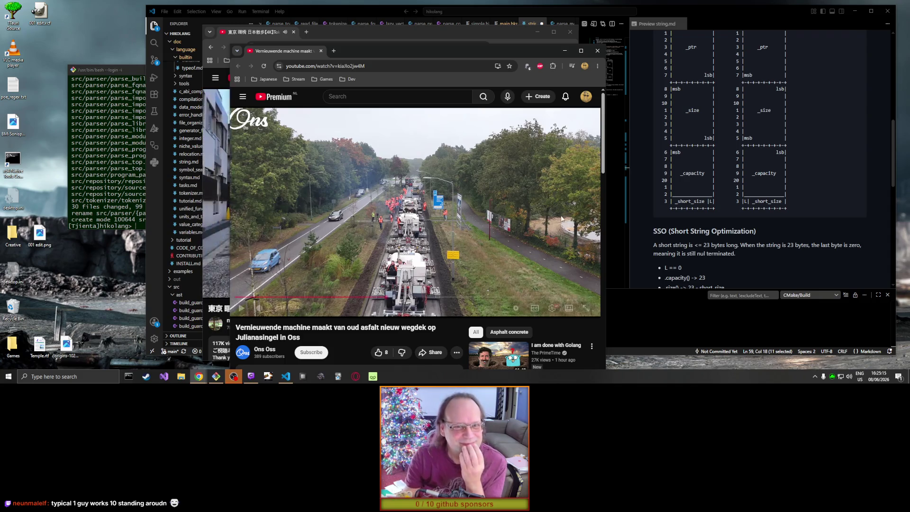
pyautogui.click(598, 51)
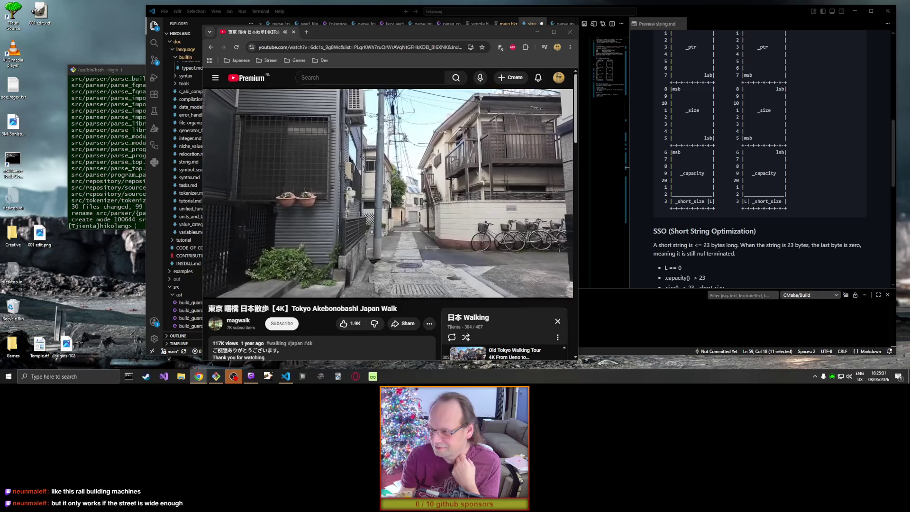
pyautogui.moveTo(446, 0)
pyautogui.mouseDown()
pyautogui.moveTo(446, 41)
pyautogui.moveTo(460, 33)
pyautogui.mouseUp()
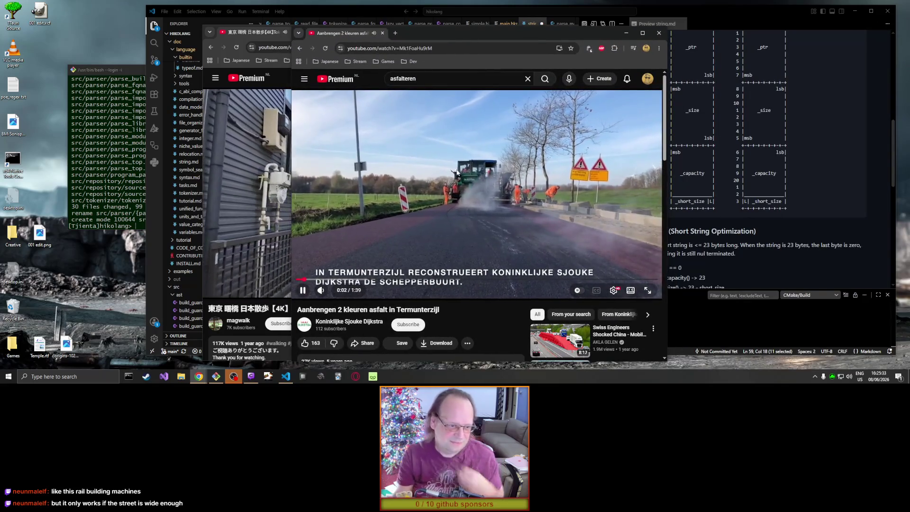
# Step: Pause the Termunterzijl two-colour asphalt video
pyautogui.click(446, 192)
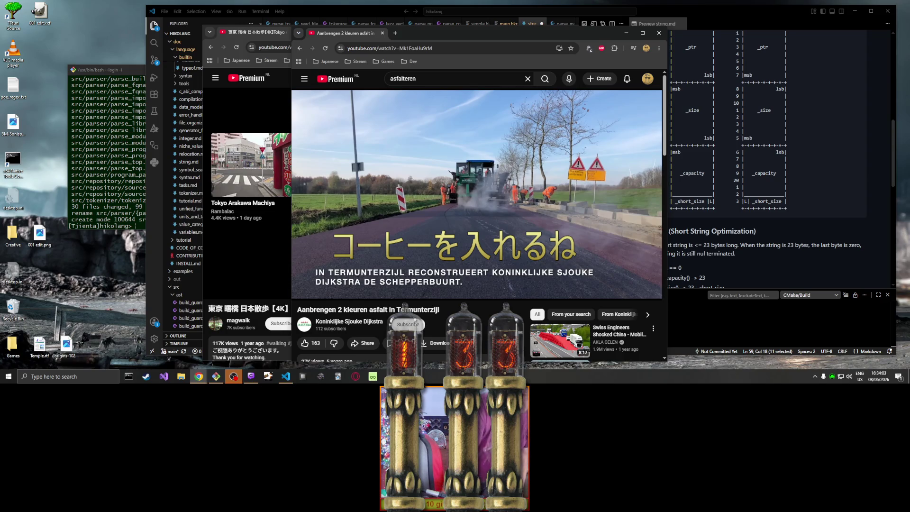
# Step: Pause and resume the Termunterzijl asphalt video, then let it play to its 1:39 end
pyautogui.click(459, 192)
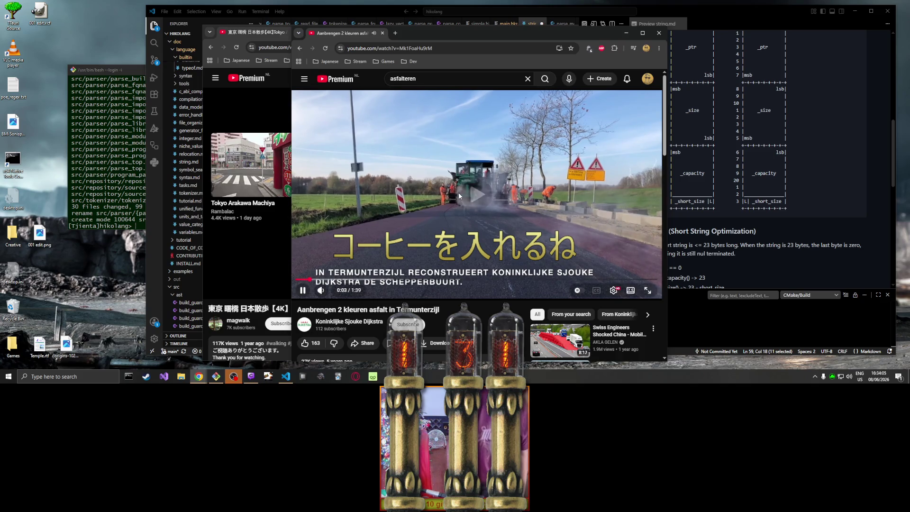
pyautogui.click(458, 194)
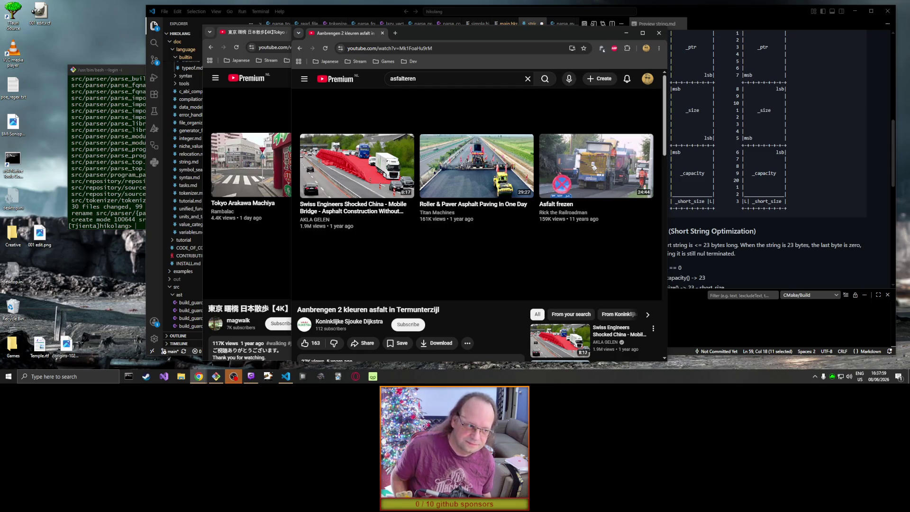
pyautogui.moveTo(432, 251)
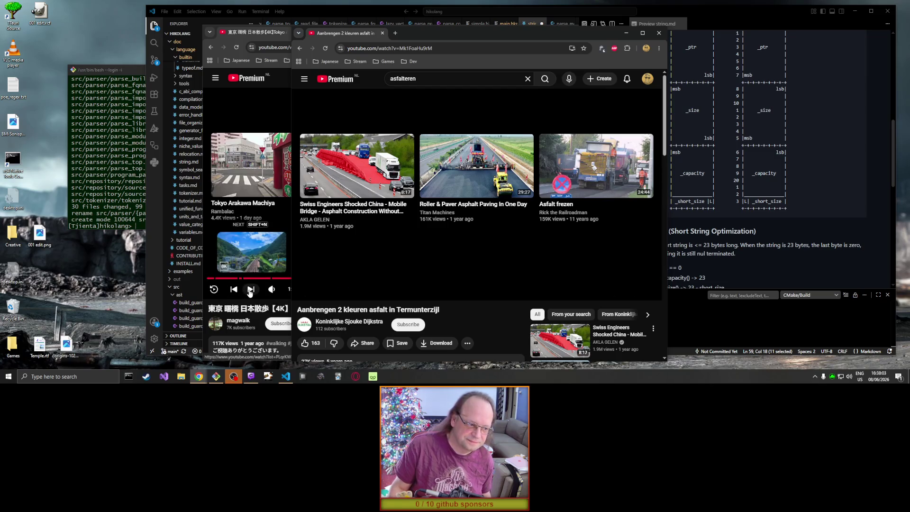
# Step: Skip the playlist to the next video, then scrub the asphalt video through 0:39, 1:11, 1:24 and 1:33
pyautogui.click(234, 289)
pyautogui.click(601, 33)
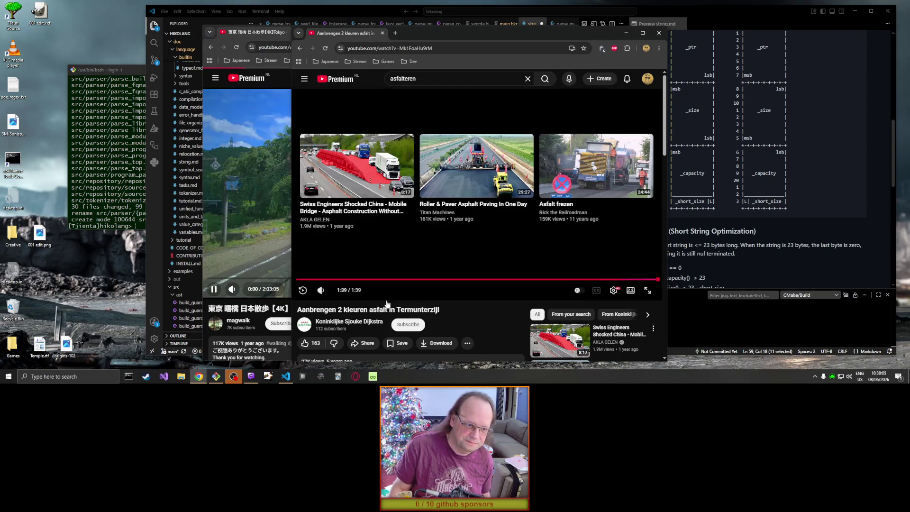
pyautogui.moveTo(397, 280); pyautogui.dragTo(484, 279)
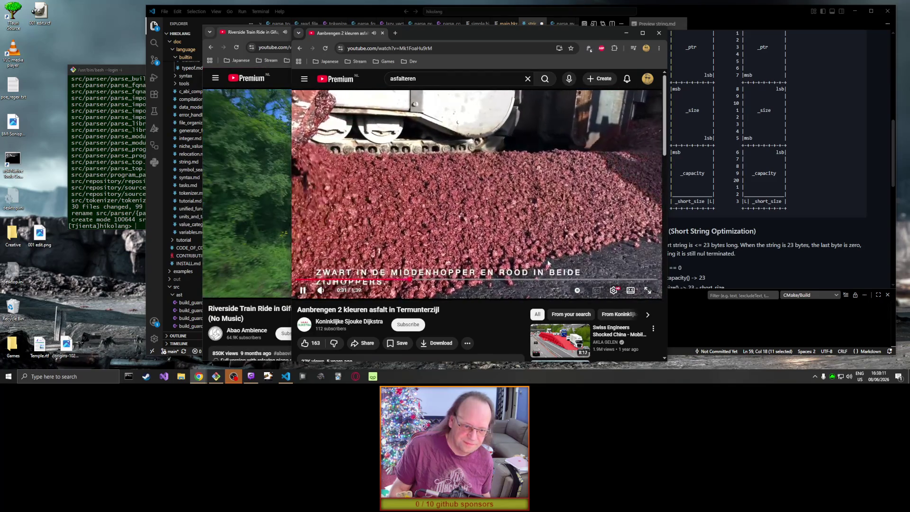
pyautogui.moveTo(552, 280)
pyautogui.mouseDown()
pyautogui.moveTo(612, 272)
pyautogui.moveTo(627, 231)
pyautogui.mouseUp()
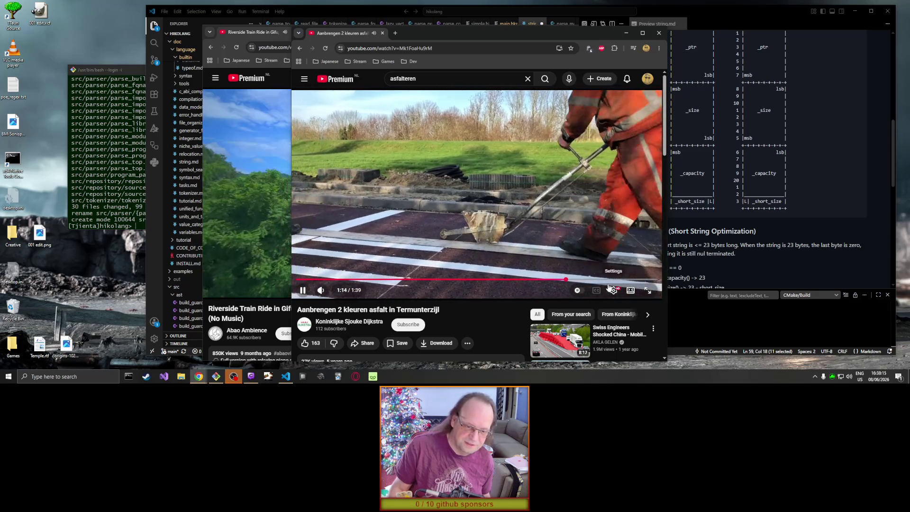
pyautogui.click(607, 280)
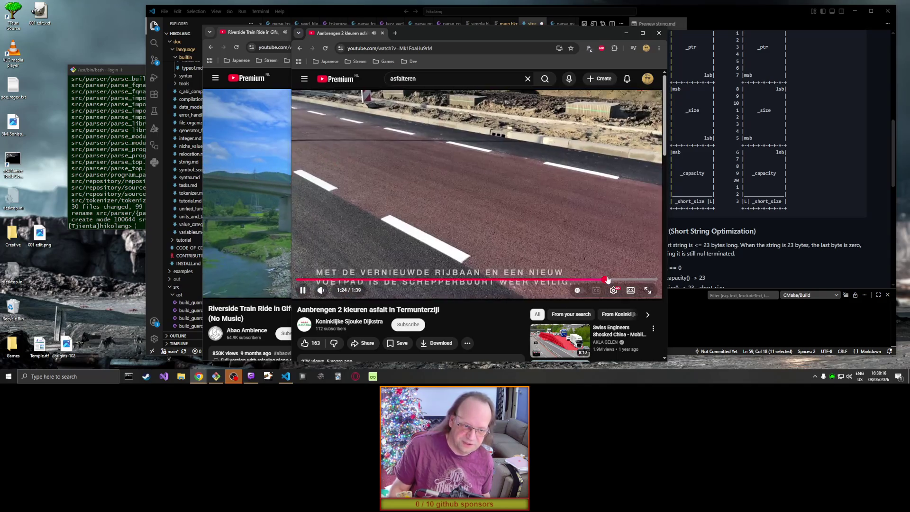
pyautogui.click(631, 279)
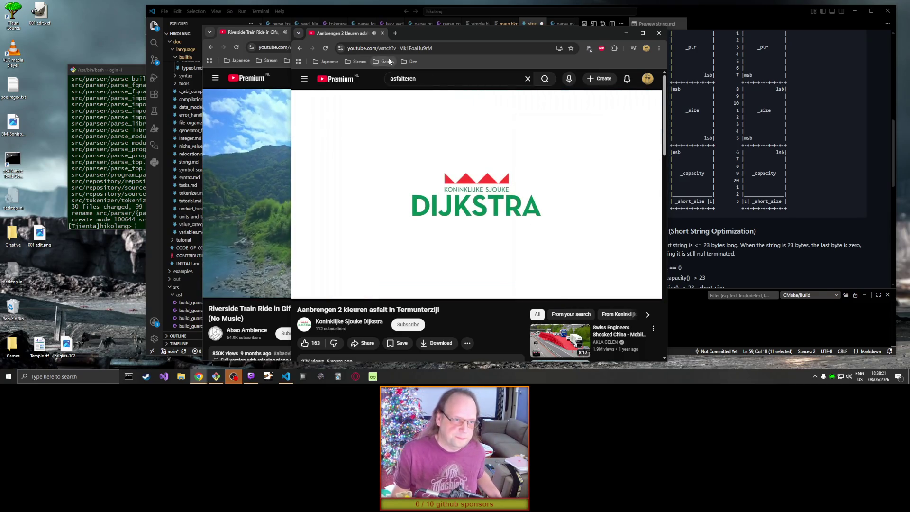
# Step: Close the asphalt video, shift the train ride window left, and open a blank browser window beside it
pyautogui.click(383, 34)
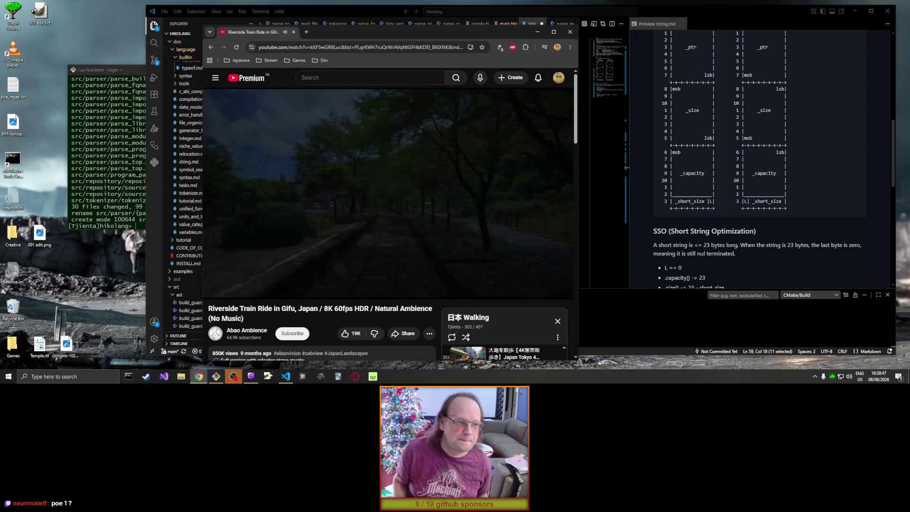
pyautogui.moveTo(474, 33); pyautogui.dragTo(319, 37)
pyautogui.click(152, 35)
pyautogui.moveTo(155, 34)
pyautogui.mouseDown()
pyautogui.moveTo(504, 44)
pyautogui.moveTo(509, 35)
pyautogui.mouseUp()
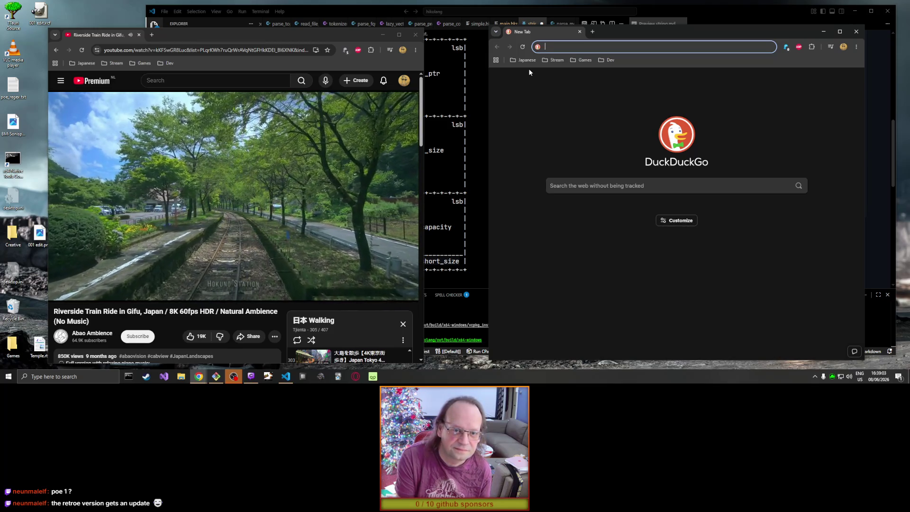
# Step: Go to pathofexile.com by typing 'path' in the new window's address bar
pyautogui.write('pathofexile.com')
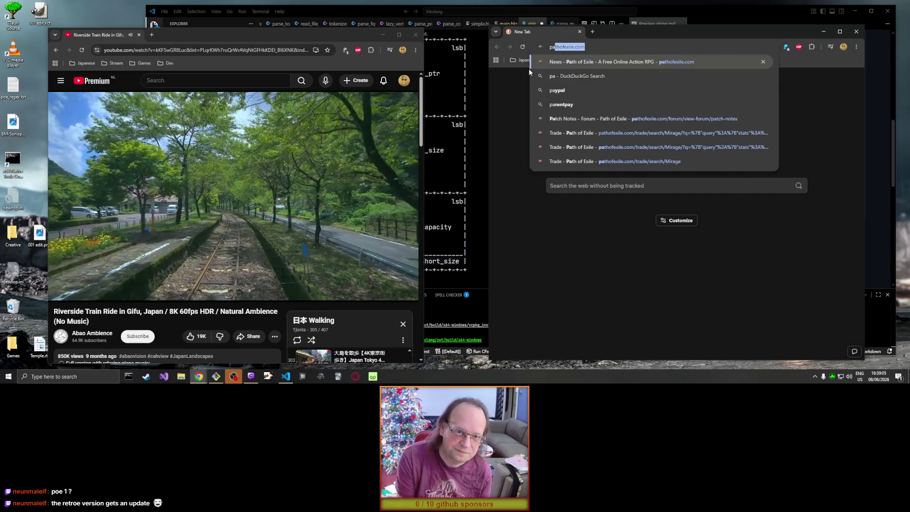
pyautogui.press('Return')
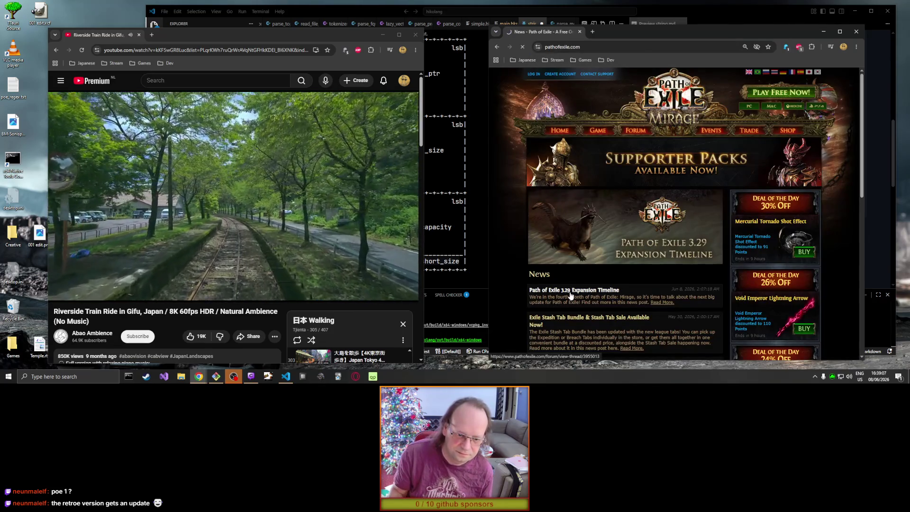
# Step: Open the 3.29 Expansion Timeline post and highlight the July 24 launch, July 16 reveal, event and Mirage lines
pyautogui.click(583, 289)
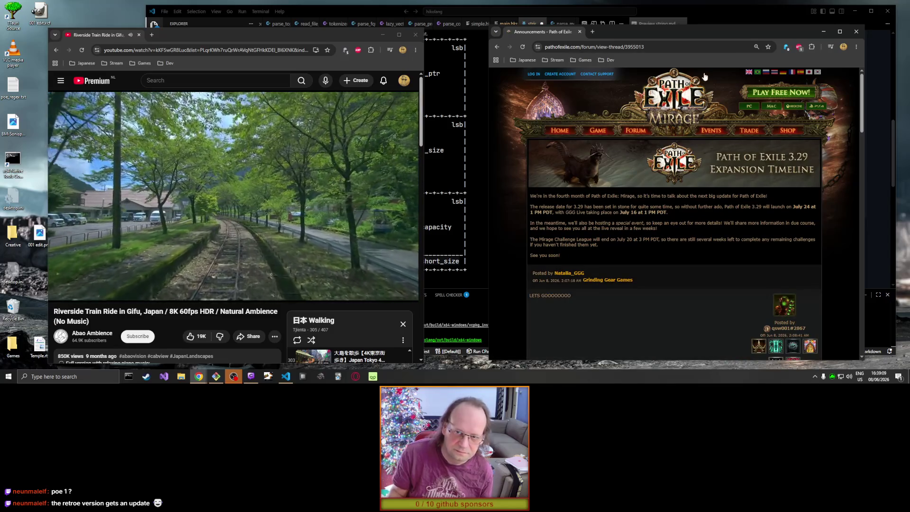
pyautogui.moveTo(705, 35); pyautogui.dragTo(632, 18)
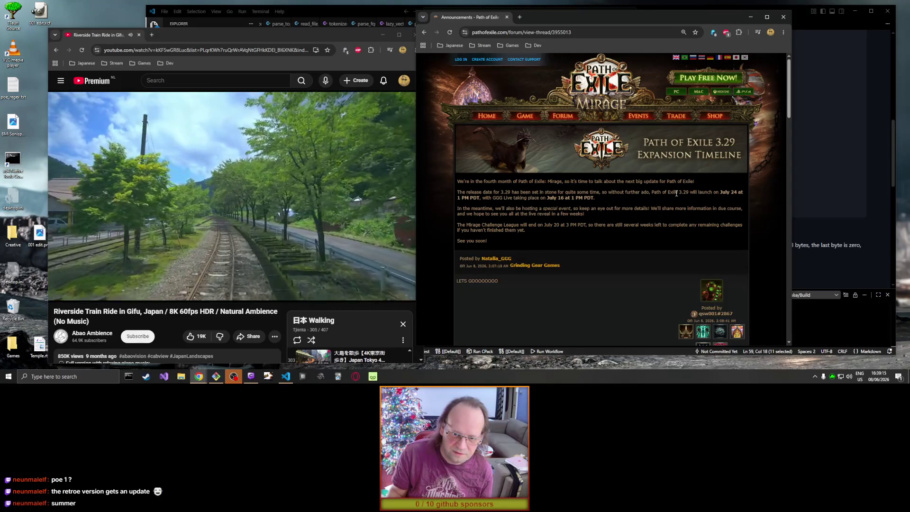
pyautogui.moveTo(679, 192); pyautogui.dragTo(742, 193)
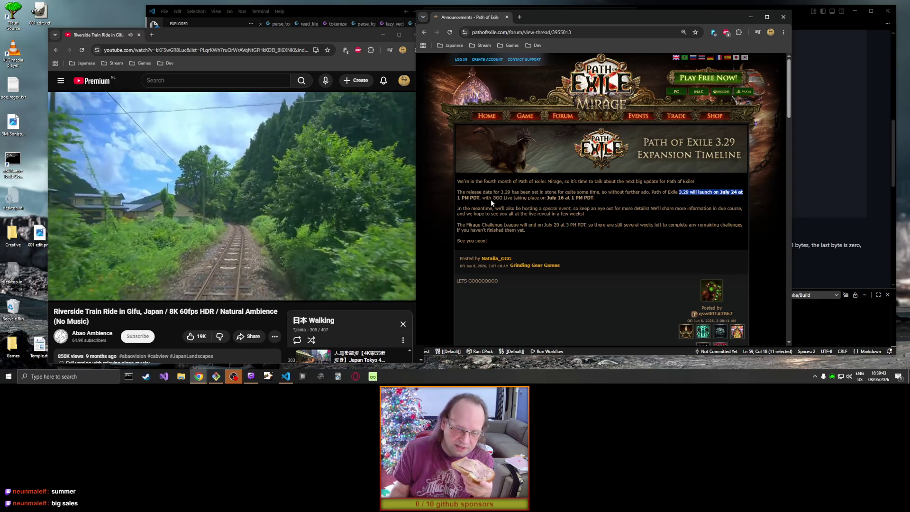
pyautogui.moveTo(503, 198)
pyautogui.mouseDown()
pyautogui.moveTo(594, 198)
pyautogui.moveTo(562, 195)
pyautogui.mouseUp()
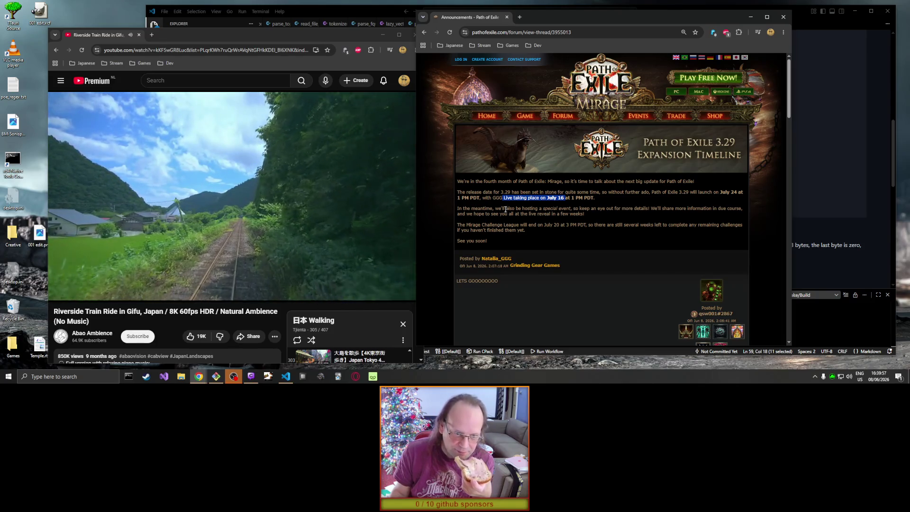
pyautogui.moveTo(500, 209); pyautogui.dragTo(561, 207)
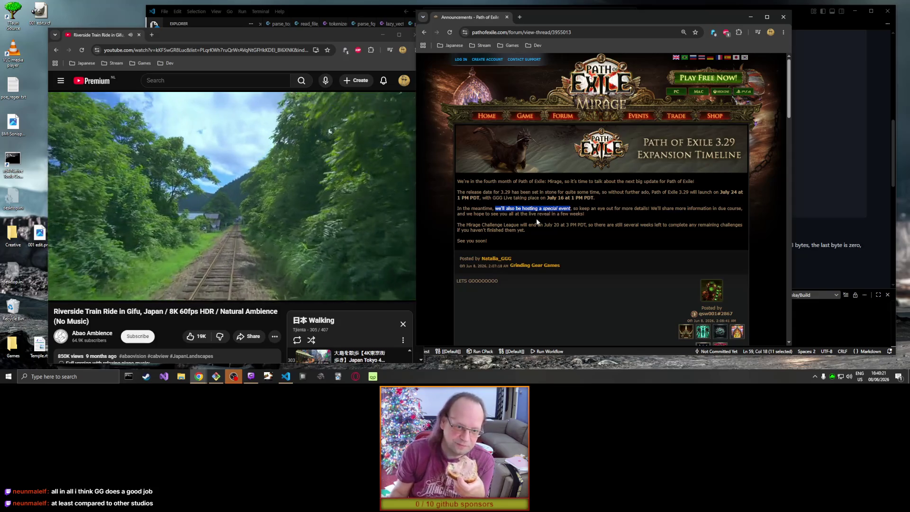
pyautogui.moveTo(484, 182); pyautogui.dragTo(561, 182)
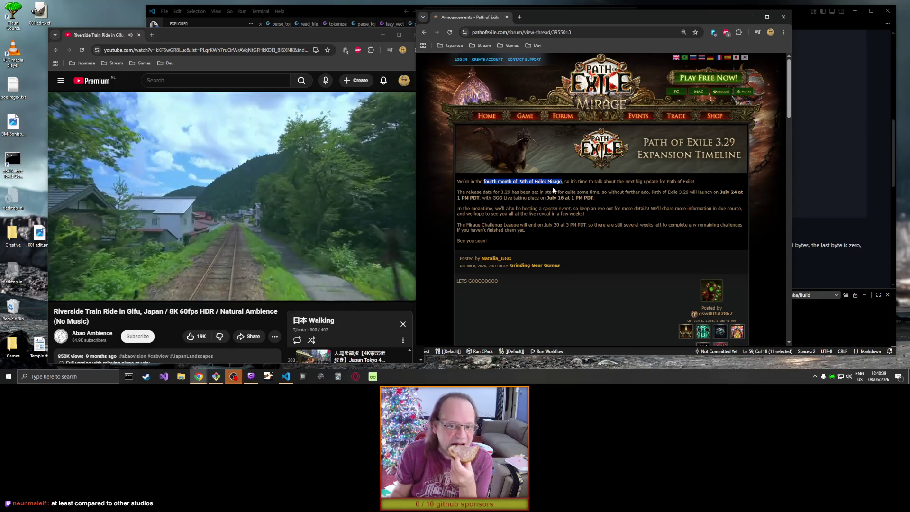
pyautogui.scroll(-5, 604, 217)
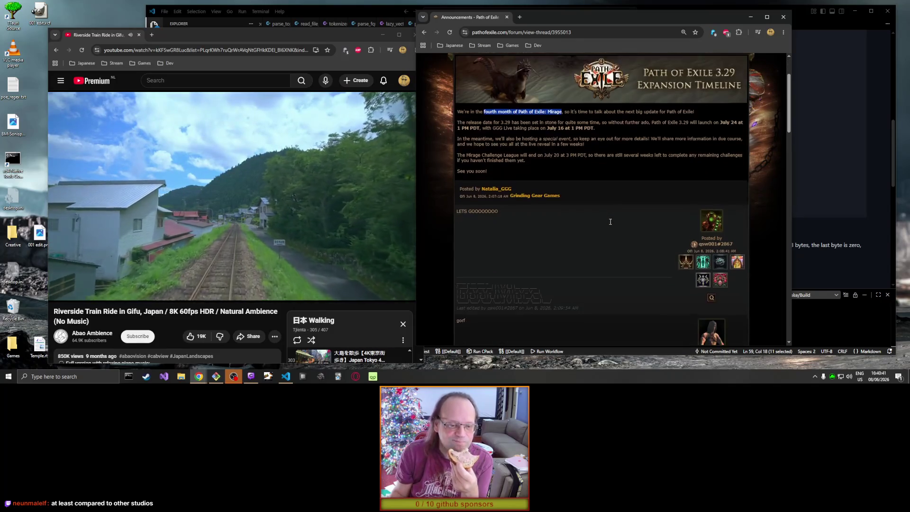
pyautogui.scroll(-10, 610, 226)
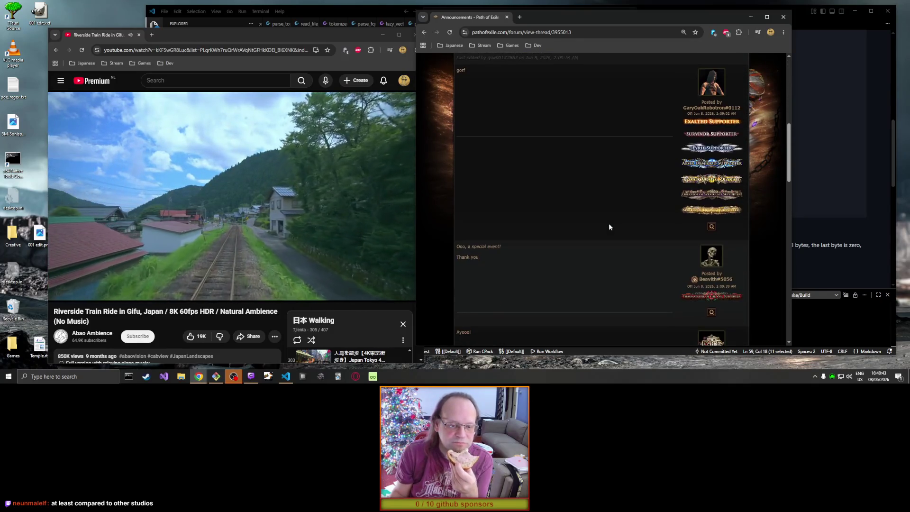
pyautogui.scroll(-4, 609, 232)
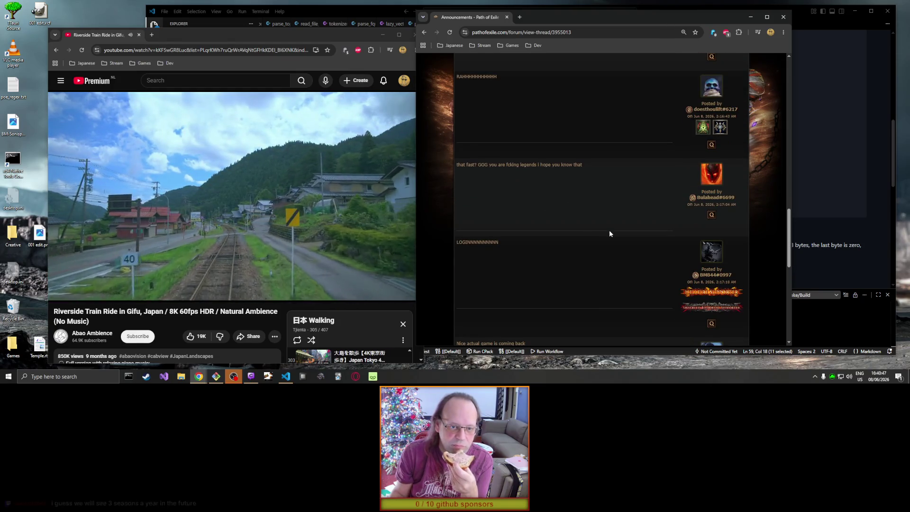
pyautogui.scroll(-3, 609, 232)
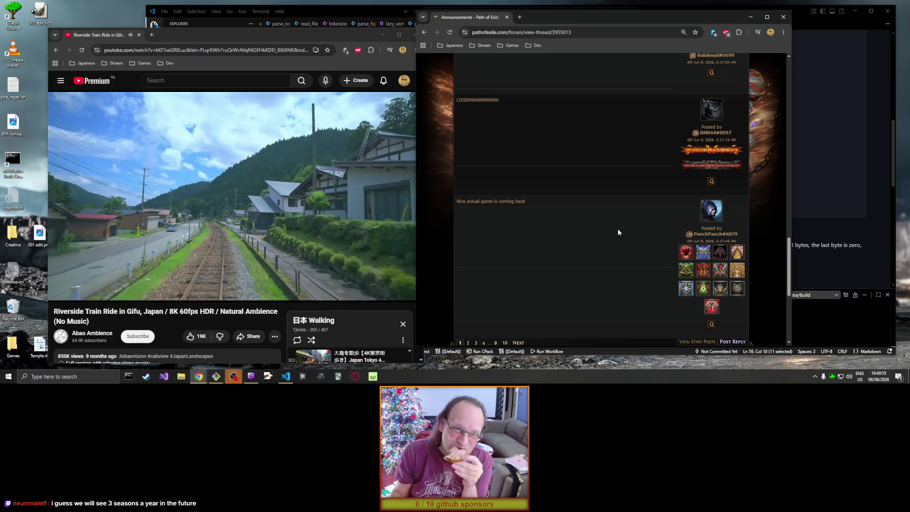
pyautogui.scroll(9, 617, 231)
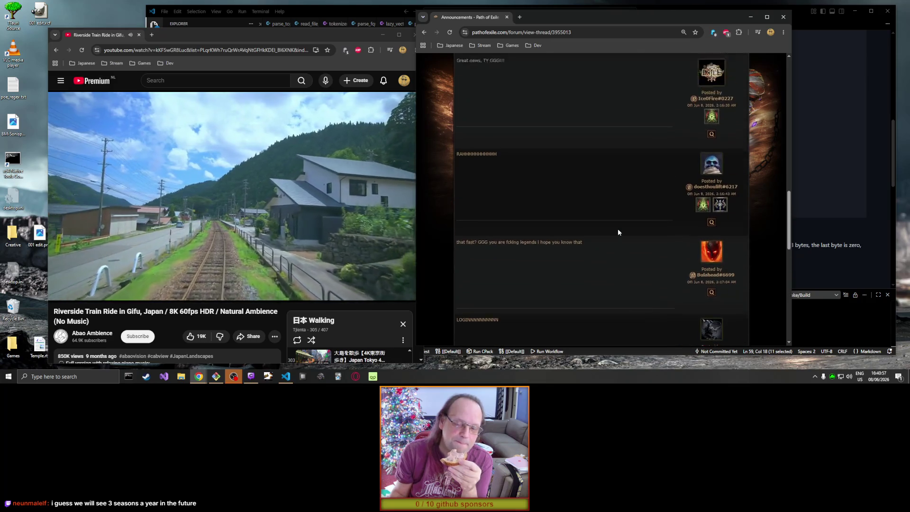
pyautogui.scroll(10, 618, 232)
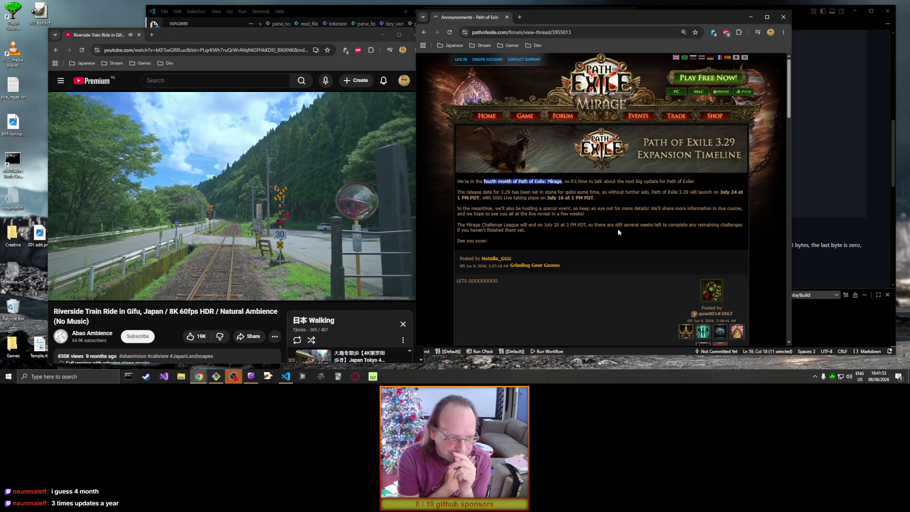
# Step: Drag the Path of Exile browser window off the right edge of the screen
pyautogui.moveTo(319, 244)
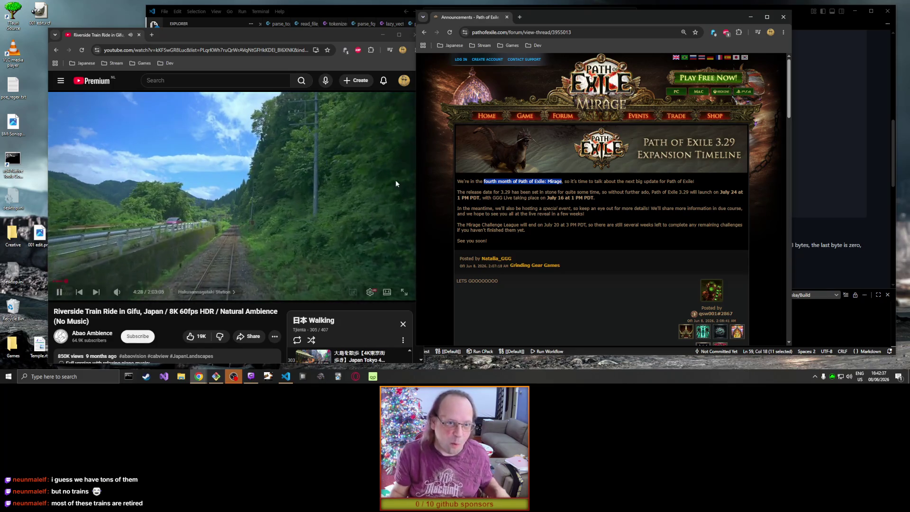
pyautogui.moveTo(545, 19)
pyautogui.mouseDown()
pyautogui.moveTo(761, 44)
pyautogui.moveTo(909, 45)
pyautogui.mouseUp()
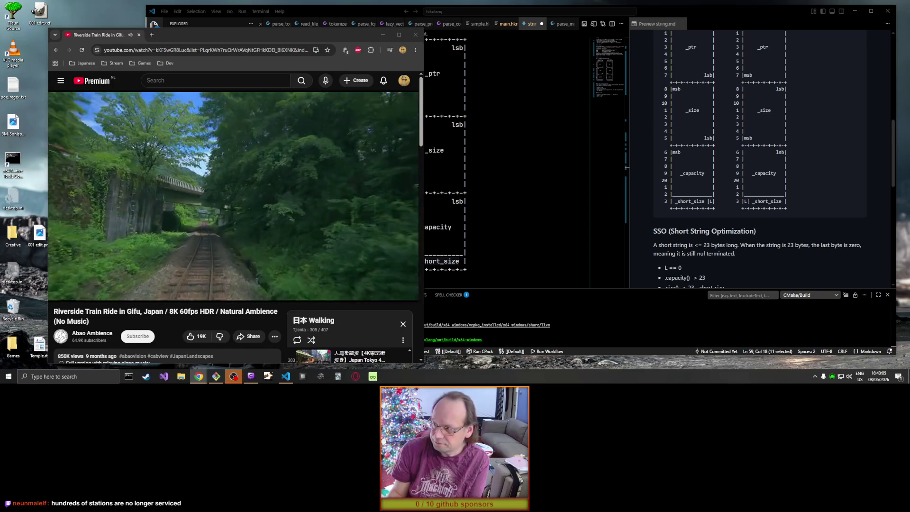
# Step: Bring up the train image search, open the NBTC source page, then close it to return to the results
pyautogui.hotkey('alt', 'Tab')
pyautogui.moveTo(666, 25); pyautogui.dragTo(566, 16)
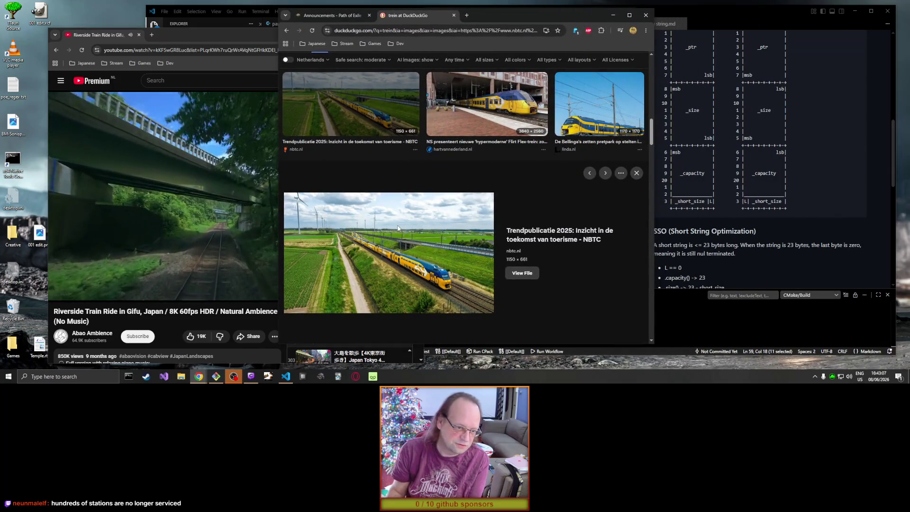
pyautogui.click(397, 228)
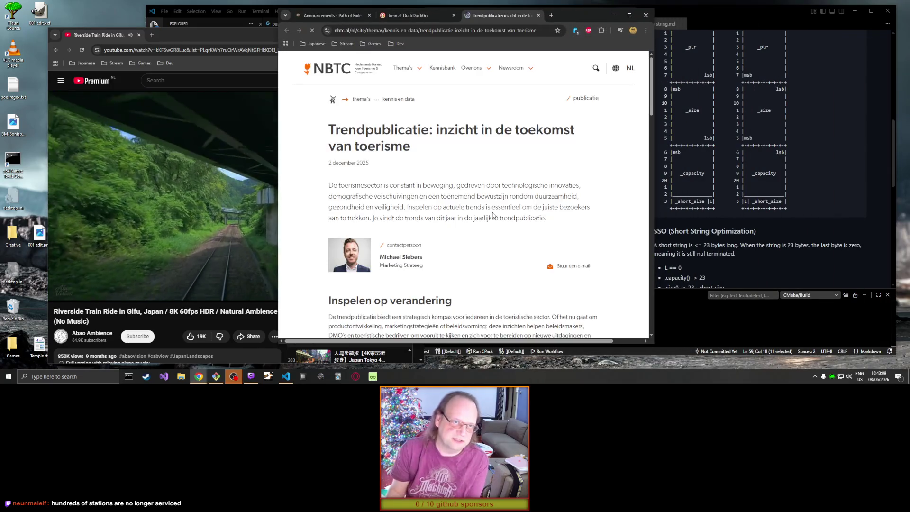
pyautogui.scroll(-15, 505, 205)
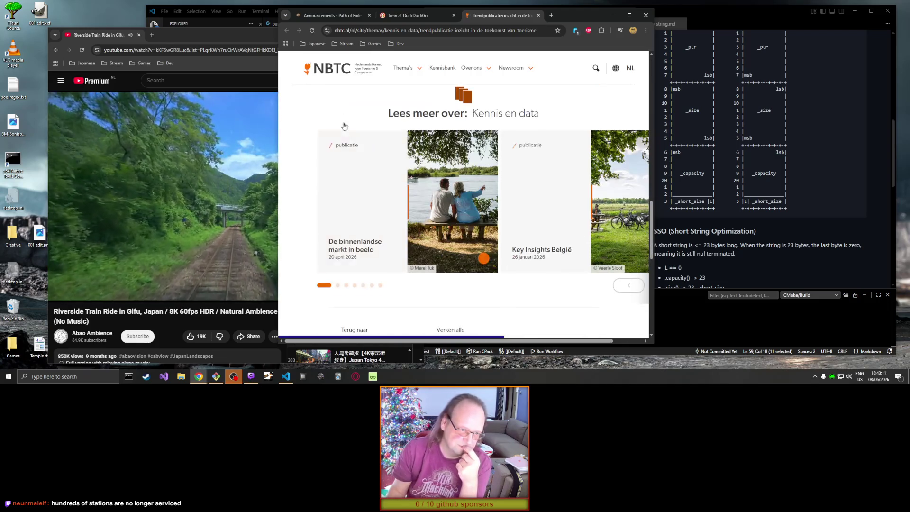
pyautogui.click(538, 15)
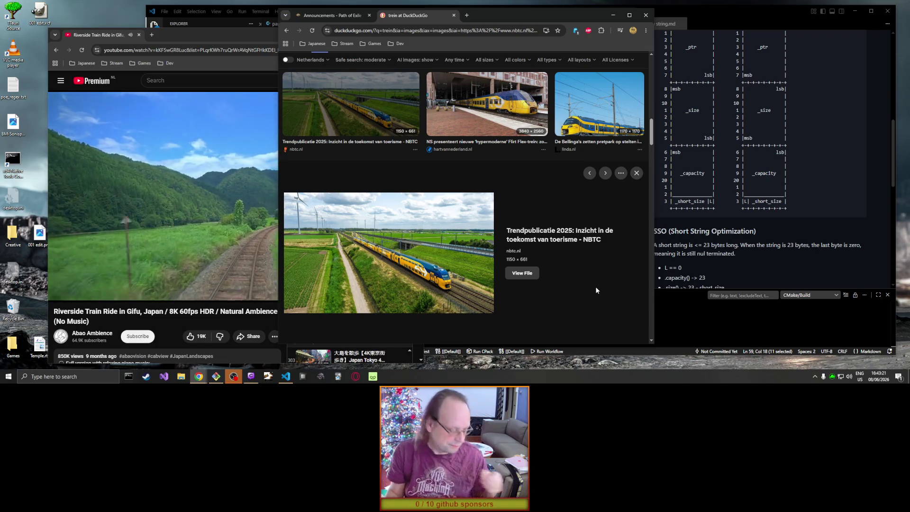
pyautogui.scroll(-1, 595, 286)
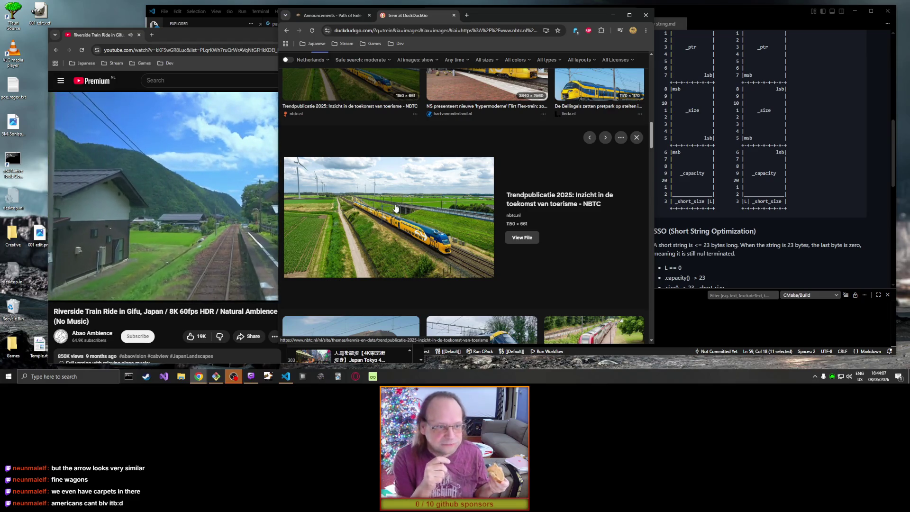
pyautogui.scroll(-2, 465, 198)
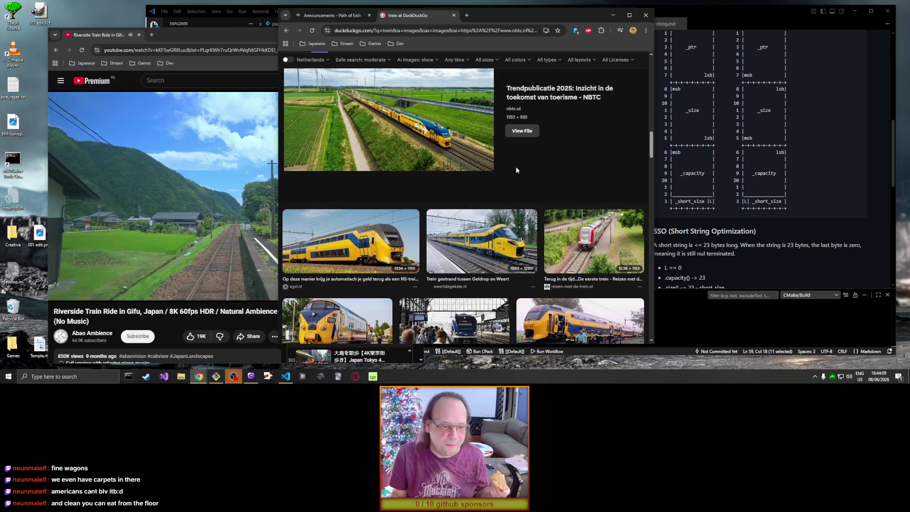
pyautogui.scroll(-2, 519, 166)
pyautogui.scroll(-1, 520, 169)
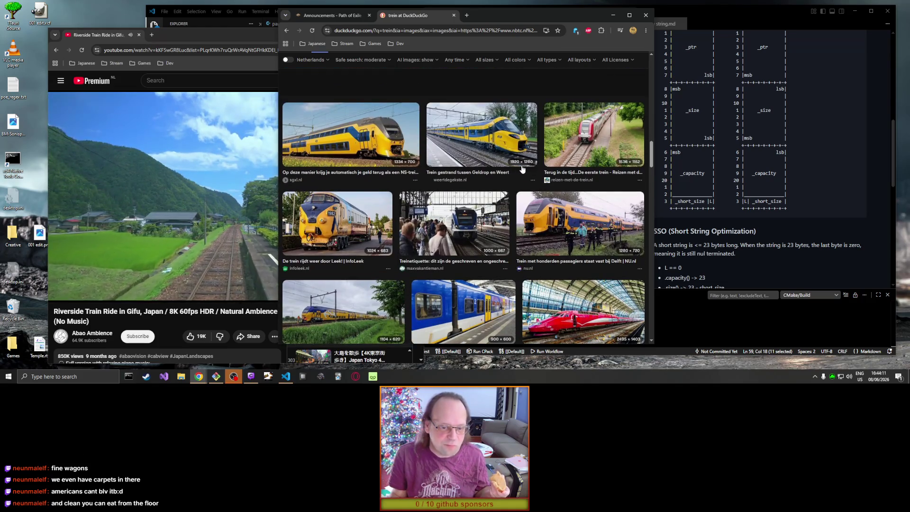
pyautogui.scroll(-3, 522, 169)
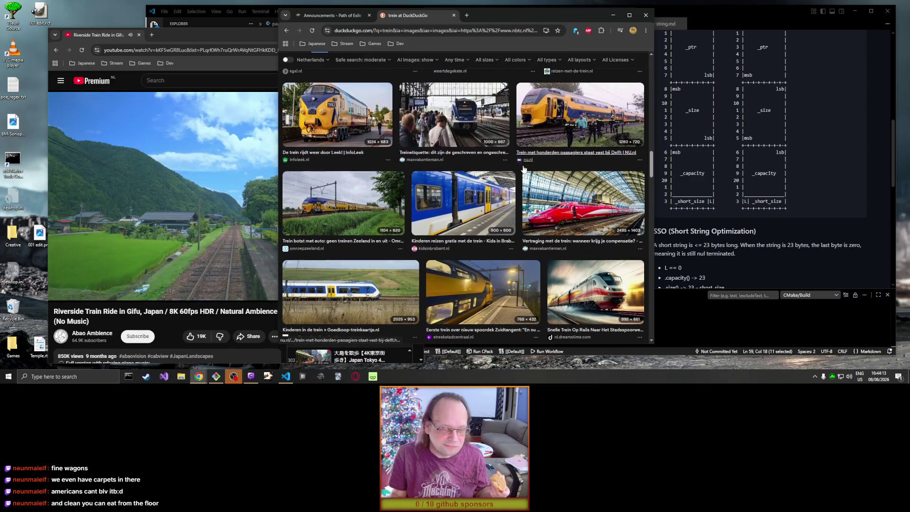
pyautogui.scroll(-2, 523, 169)
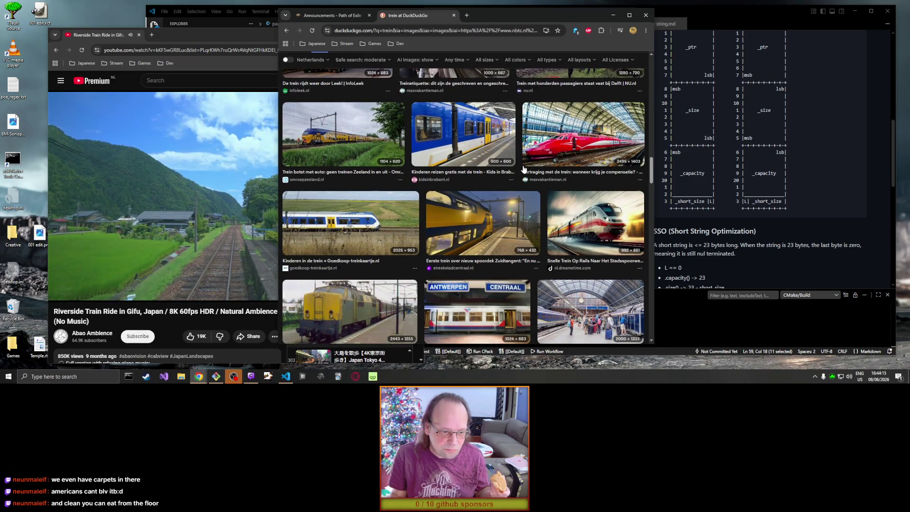
pyautogui.scroll(-10, 523, 169)
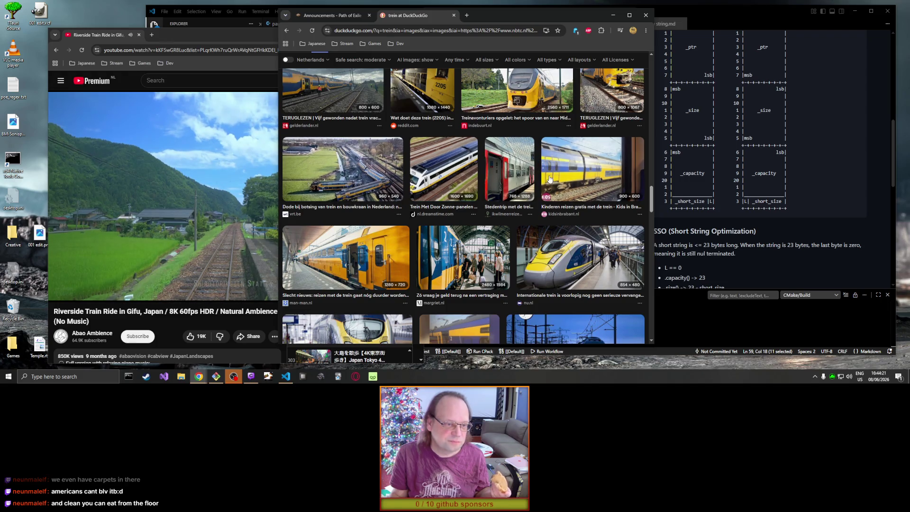
pyautogui.scroll(-4, 544, 181)
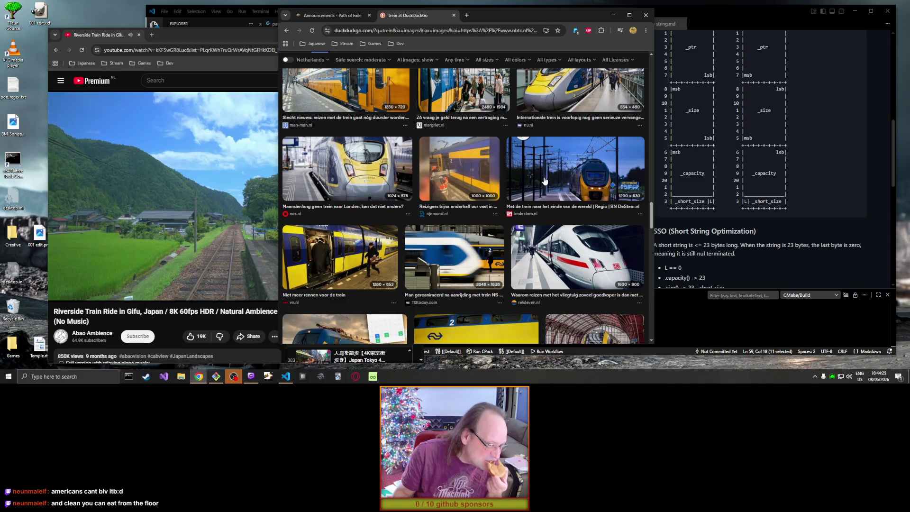
pyautogui.scroll(-5, 547, 176)
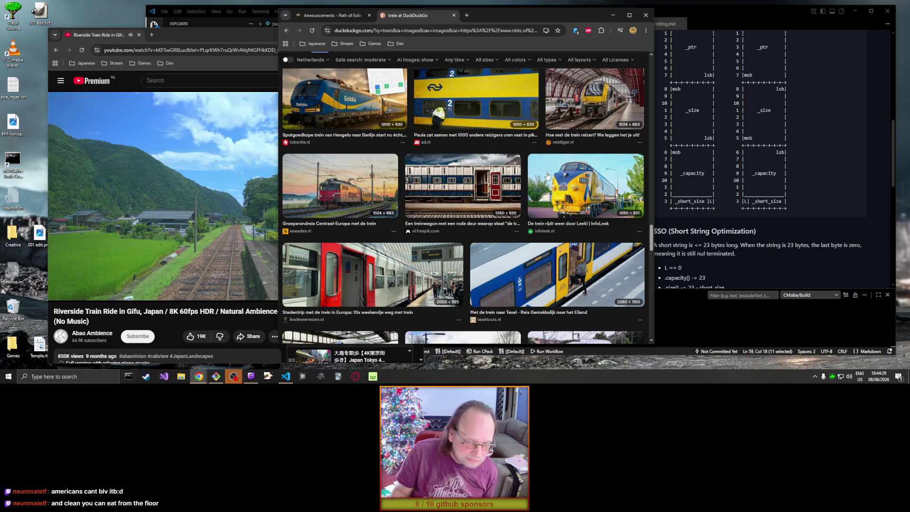
pyautogui.scroll(-2, 547, 175)
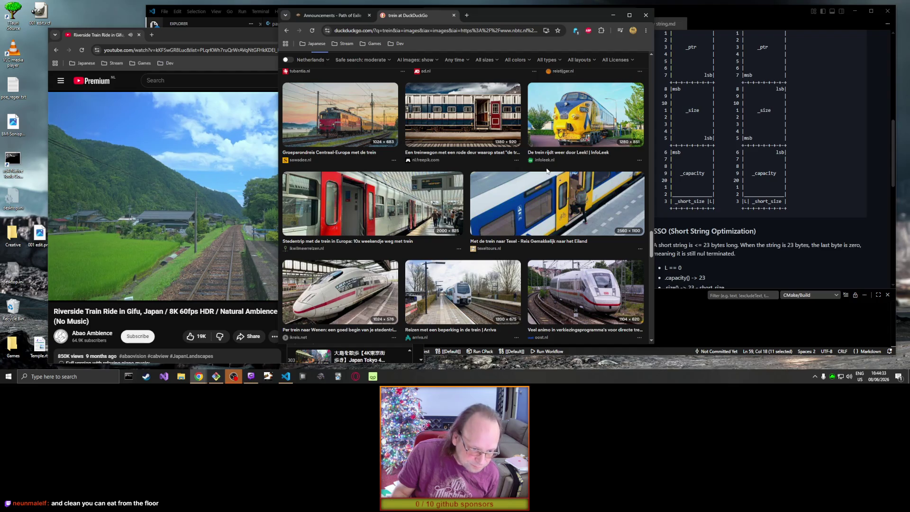
pyautogui.scroll(-4, 547, 171)
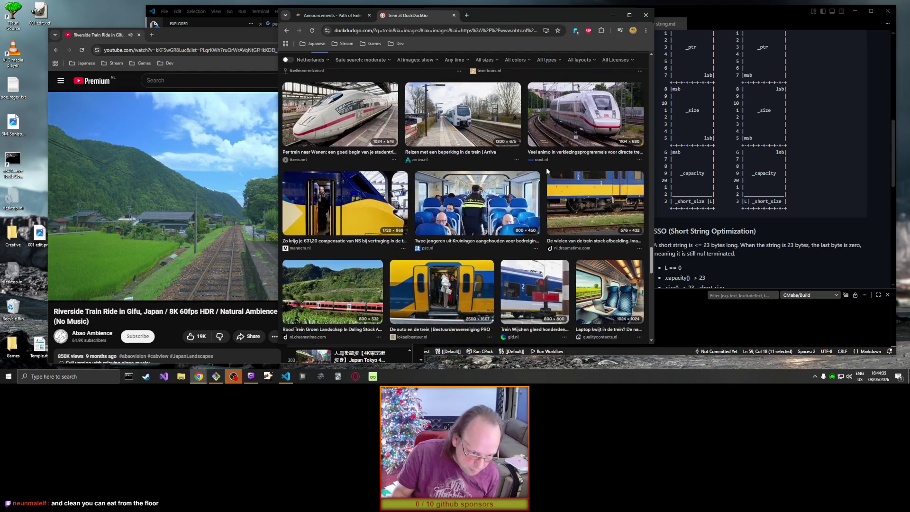
pyautogui.scroll(-5, 547, 171)
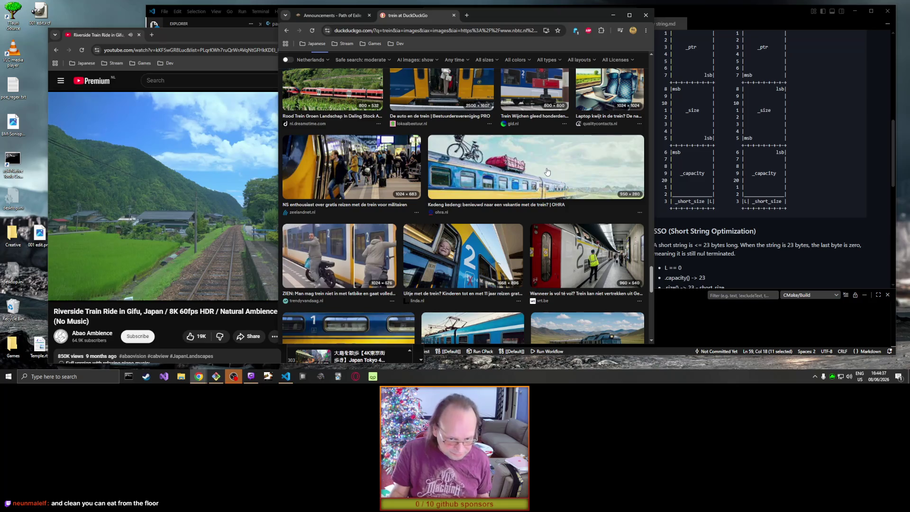
pyautogui.scroll(-3, 547, 171)
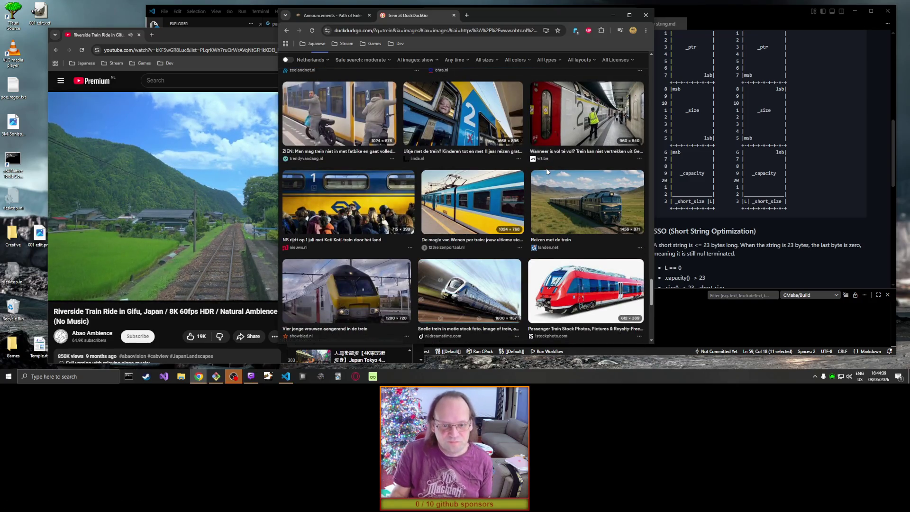
pyautogui.scroll(-3, 547, 171)
pyautogui.scroll(-1, 547, 171)
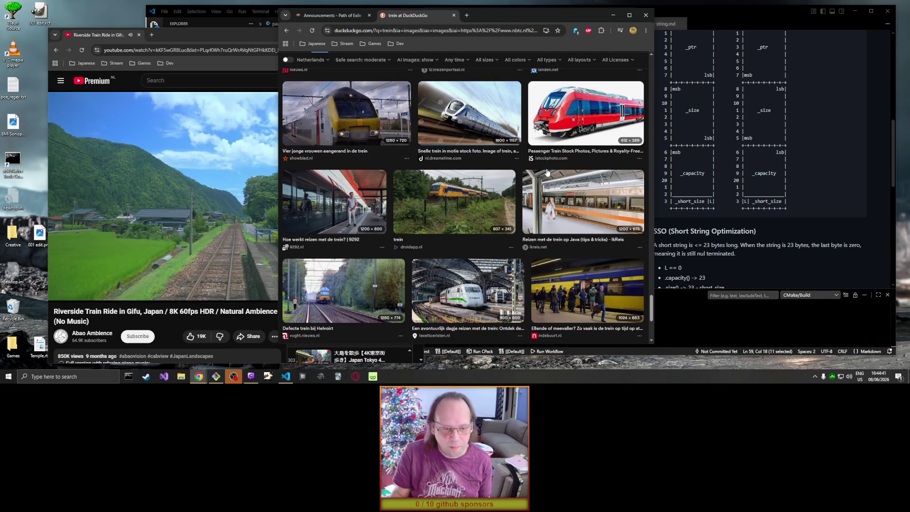
pyautogui.scroll(-2, 549, 171)
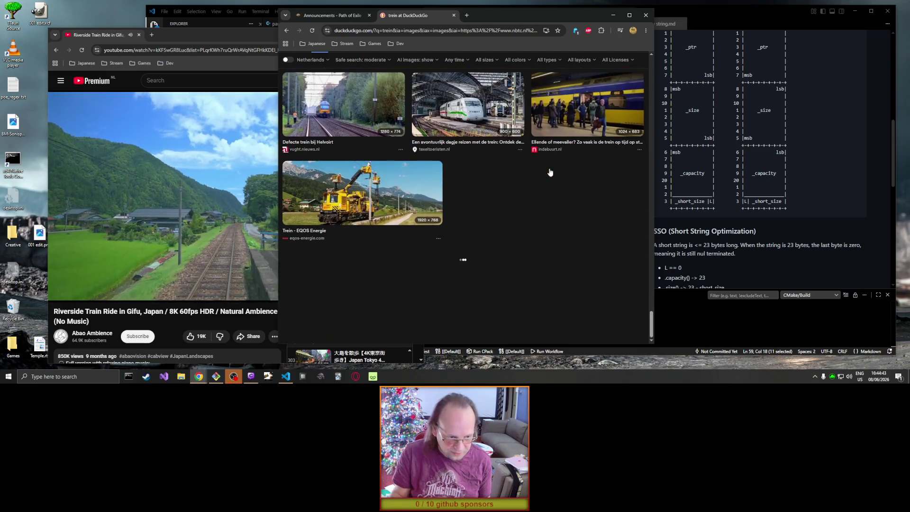
pyautogui.moveTo(512, 21); pyautogui.dragTo(764, 25)
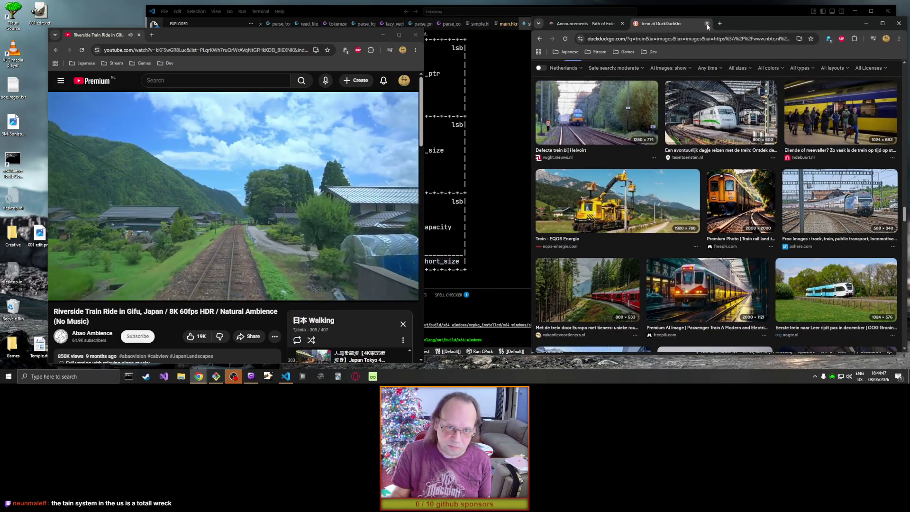
# Step: Close the 'trein' DuckDuckGo tab so the 3.29 timeline announcement shows again
pyautogui.click(707, 24)
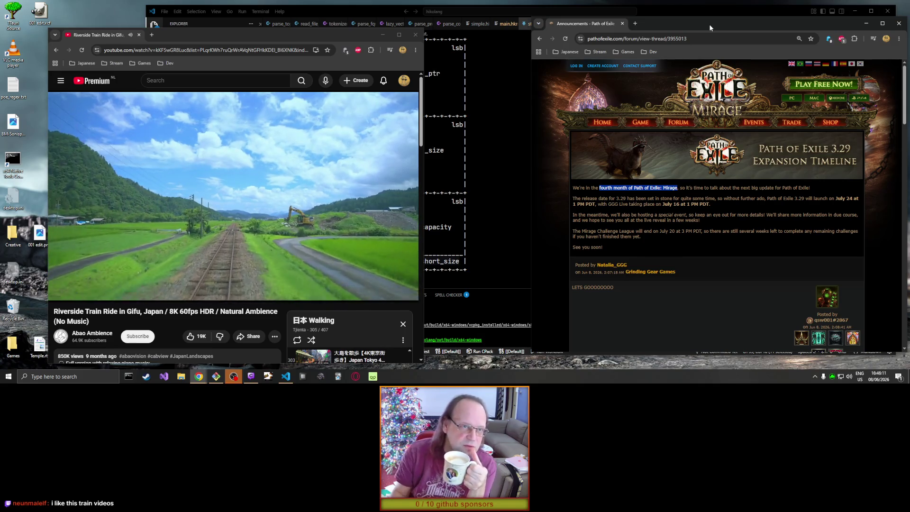
pyautogui.moveTo(299, 251)
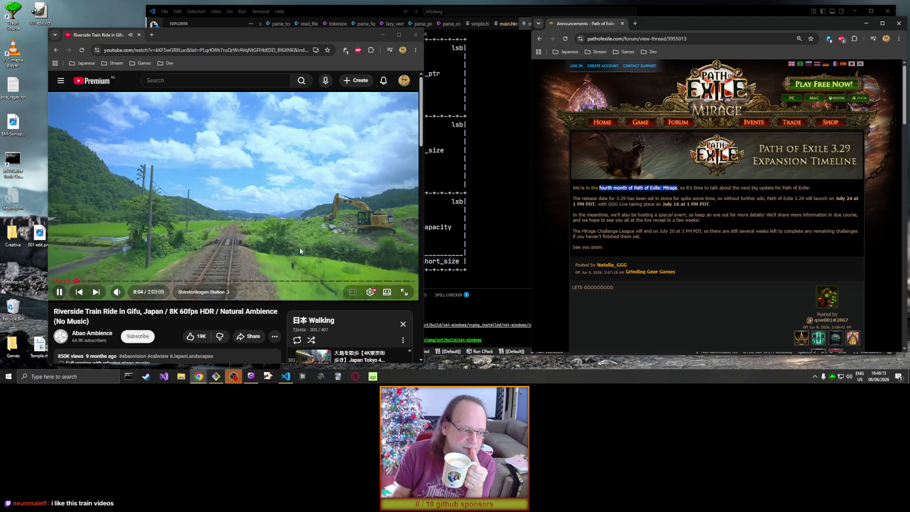
# Step: Launch Path of Building and zoom and pan around the level 98 Witch Occultist passive tree
pyautogui.moveTo(293, 37); pyautogui.dragTo(262, 19)
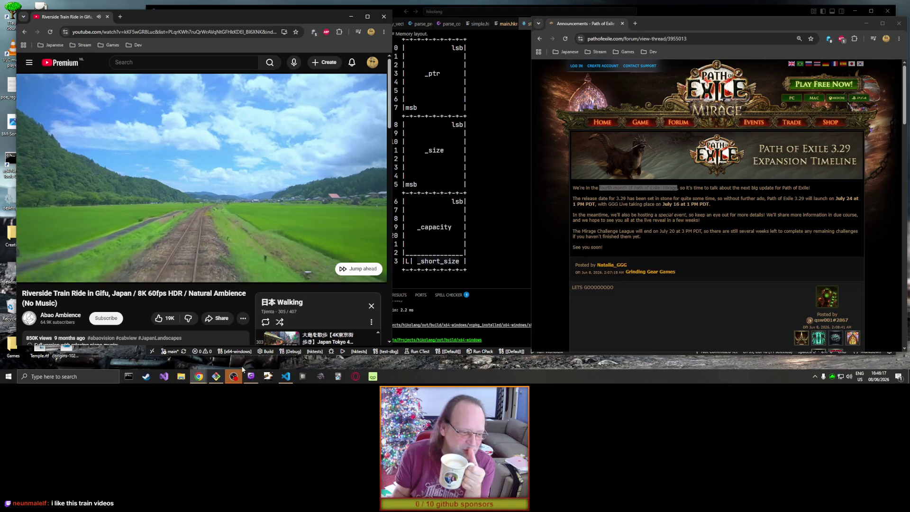
pyautogui.click(269, 376)
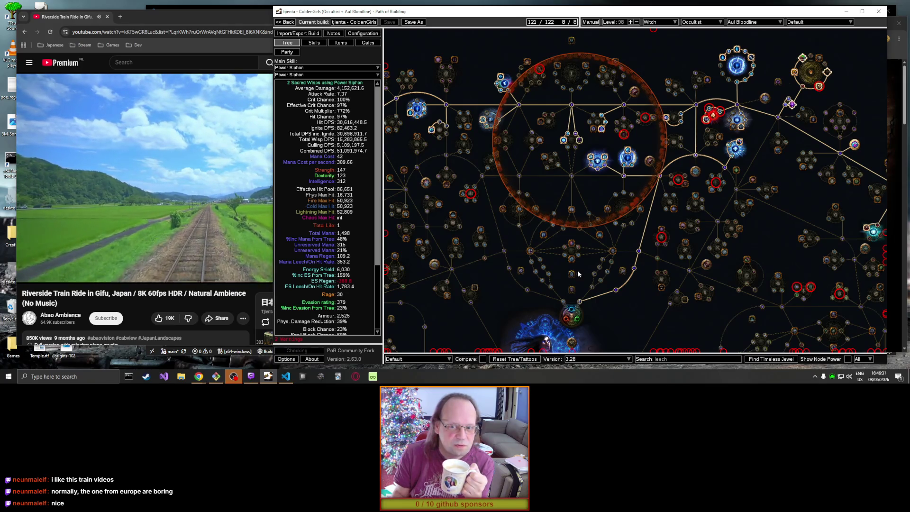
pyautogui.moveTo(686, 300)
pyautogui.scroll(-3, 682, 299)
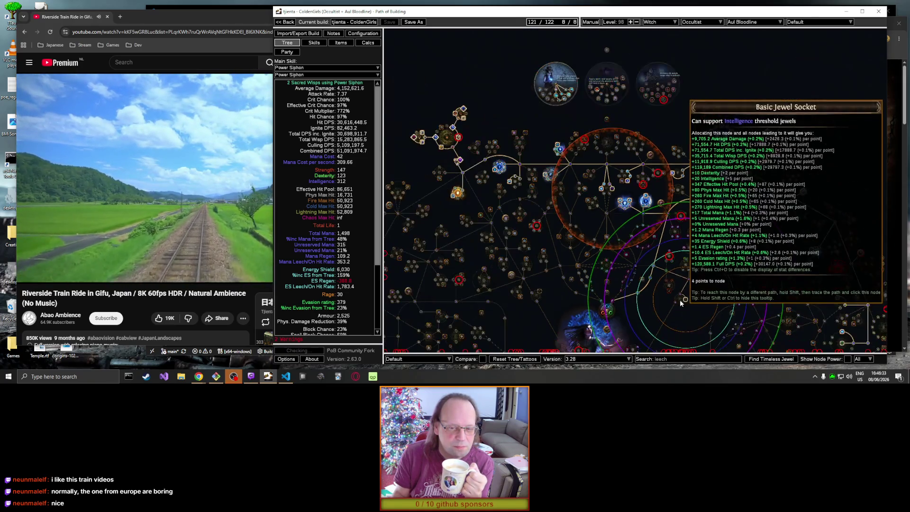
pyautogui.moveTo(661, 314)
pyautogui.mouseDown()
pyautogui.moveTo(638, 291)
pyautogui.moveTo(607, 215)
pyautogui.moveTo(623, 221)
pyautogui.mouseUp()
pyautogui.scroll(-1, 639, 294)
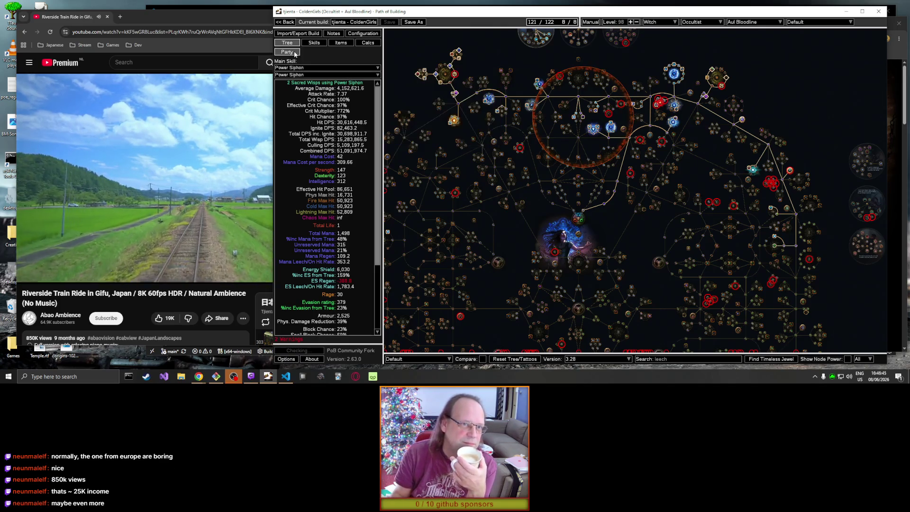
pyautogui.click(238, 21)
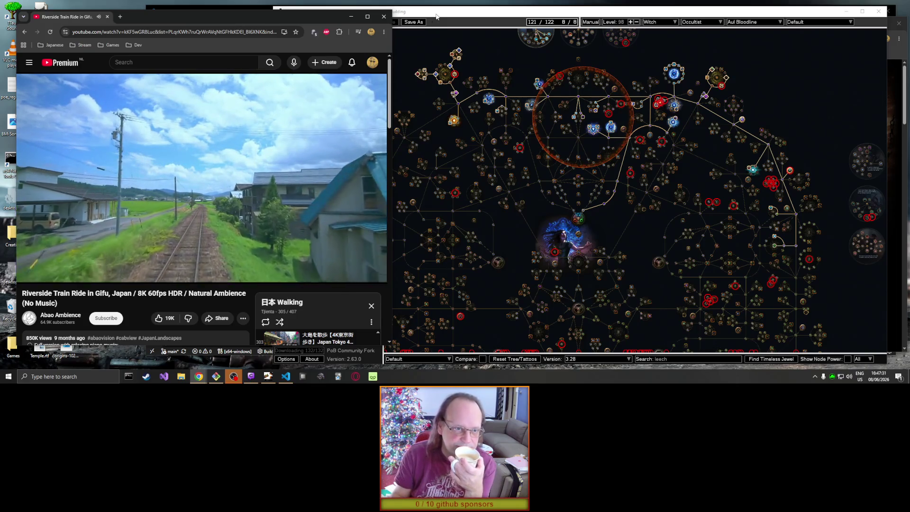
# Step: Apply the downloaded Path of Building update to version 2.65.0
pyautogui.click(422, 29)
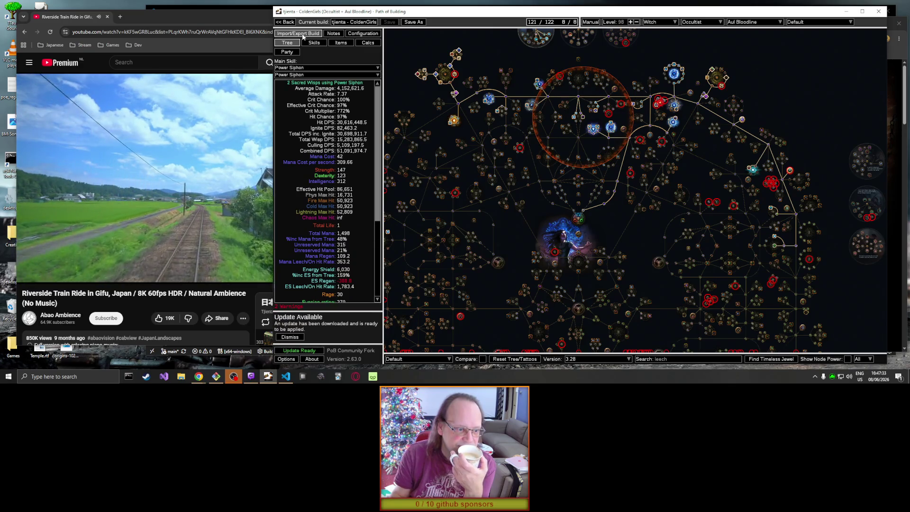
pyautogui.click(310, 350)
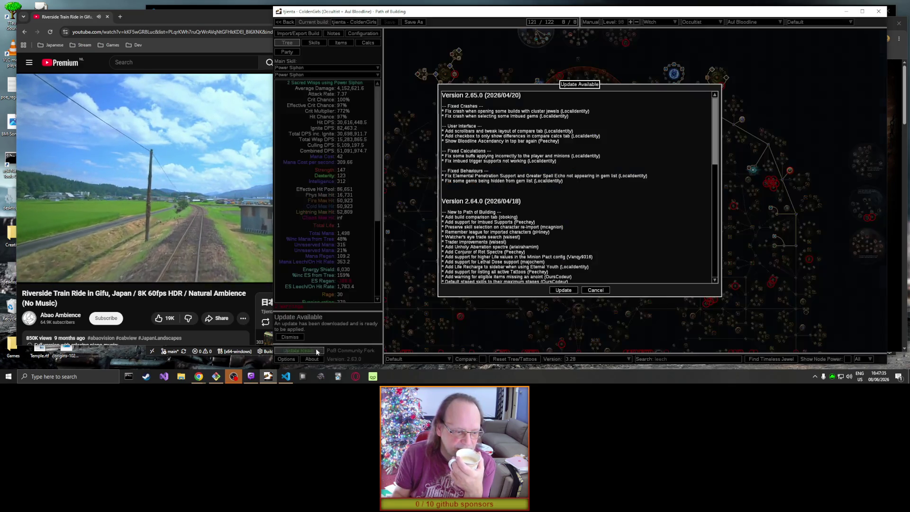
pyautogui.click(563, 289)
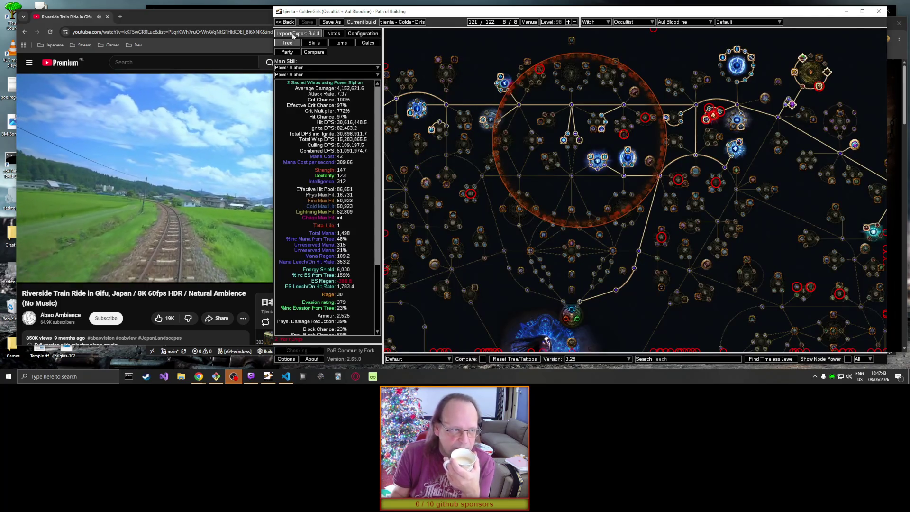
# Step: Re-import the character's passive tree, jewels, items and skills, overwriting the current tree
pyautogui.click(294, 34)
pyautogui.click(497, 60)
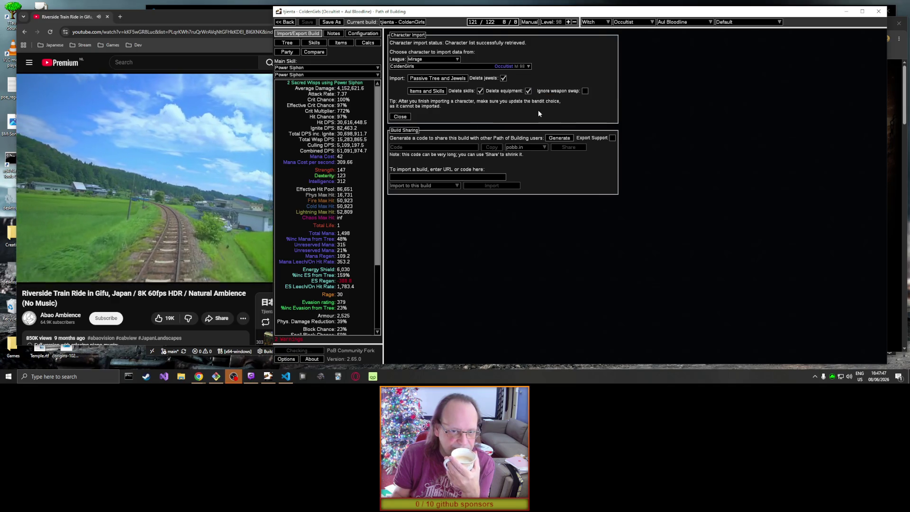
pyautogui.click(438, 78)
pyautogui.click(563, 198)
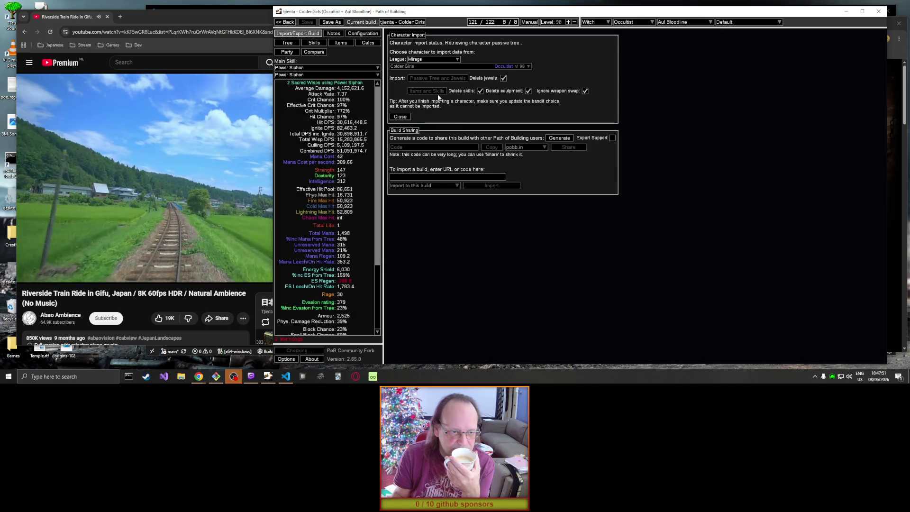
pyautogui.click(428, 91)
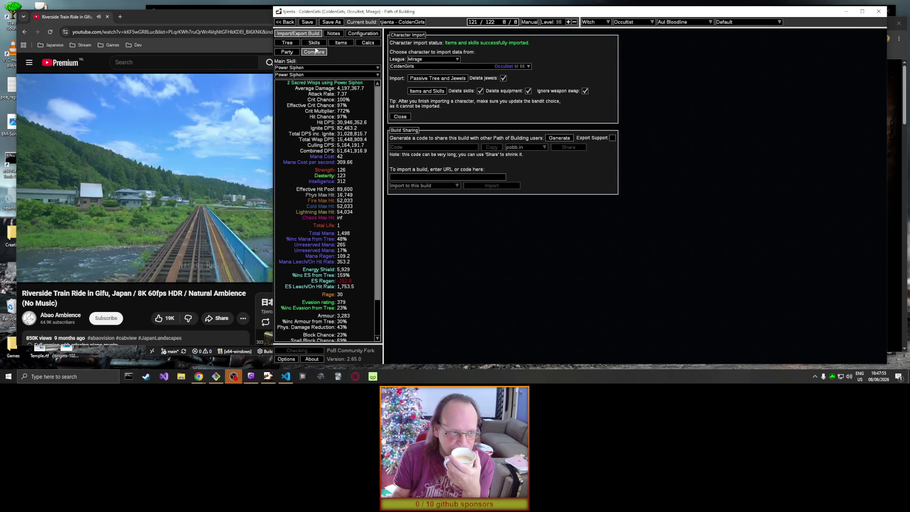
pyautogui.click(288, 43)
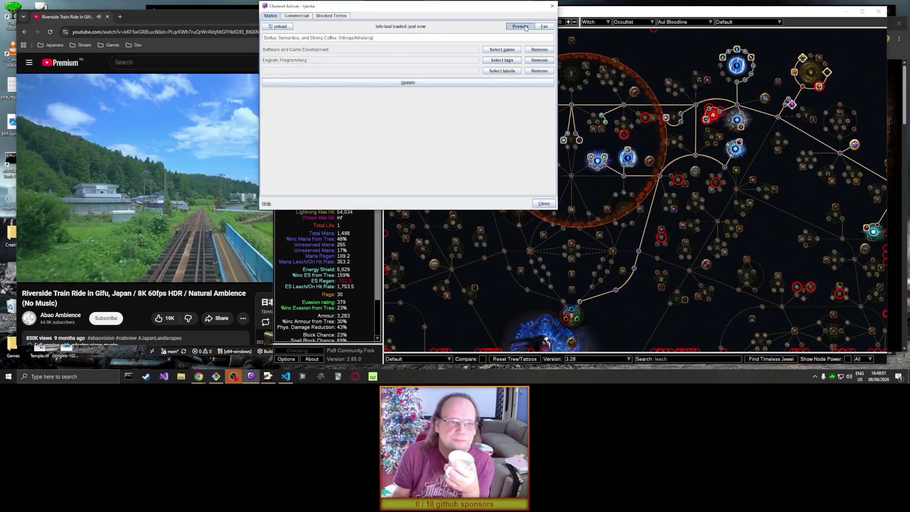
# Step: Apply the 'Training for next league' stream preset with Path of Exile and TheoryCrafting tags, then close Channel Admin
pyautogui.click(524, 28)
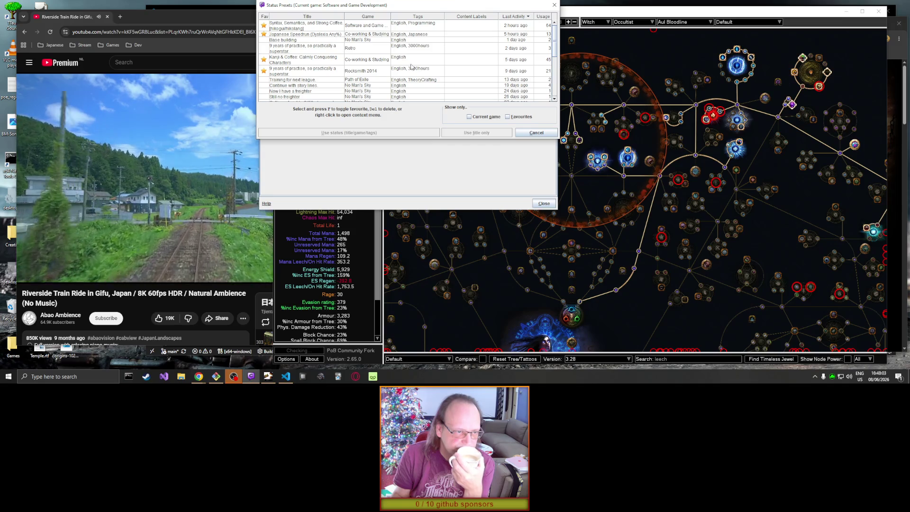
pyautogui.click(370, 80)
pyautogui.doubleClick(370, 81)
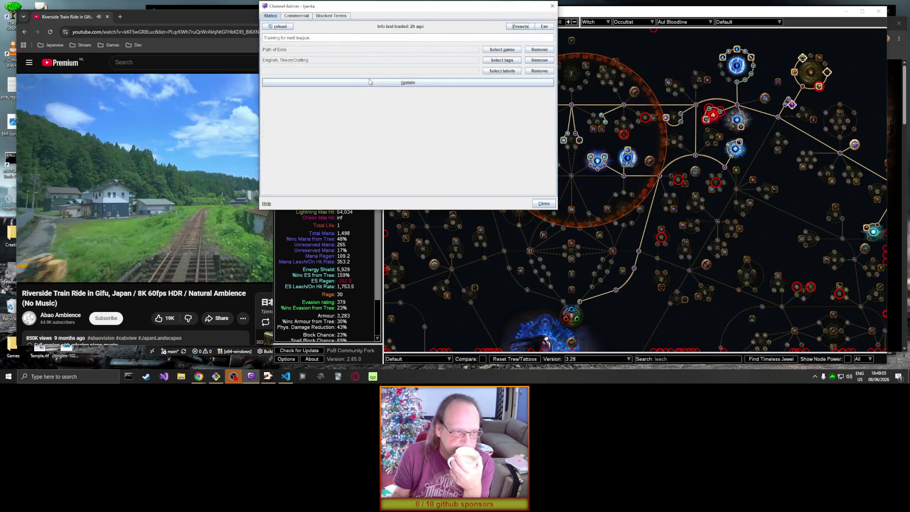
pyautogui.click(384, 85)
pyautogui.click(543, 204)
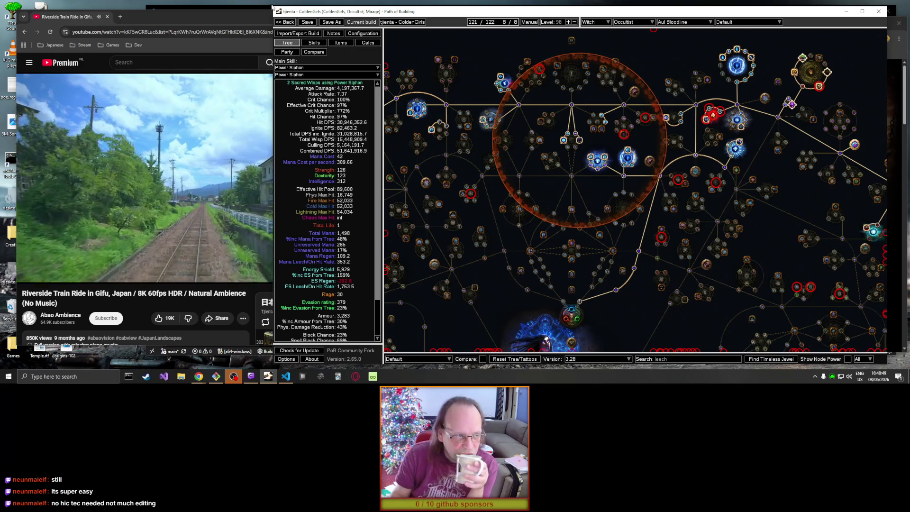
pyautogui.click(236, 11)
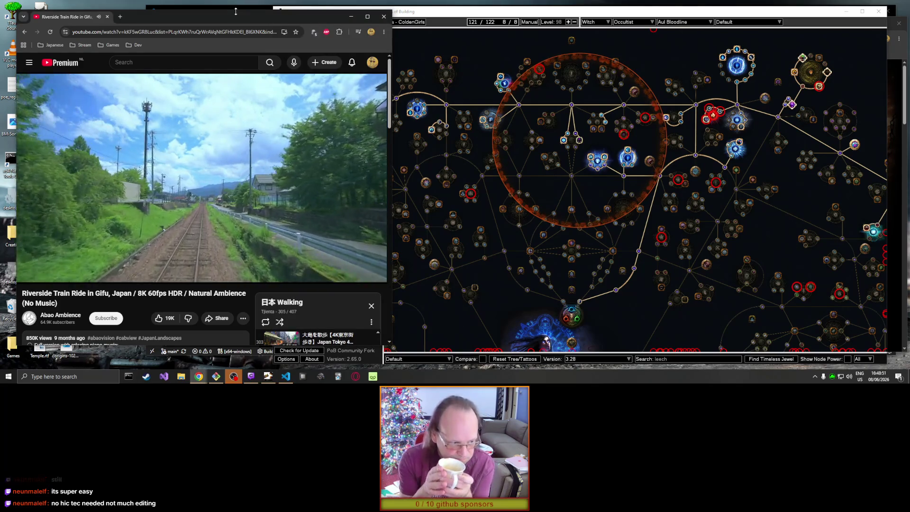
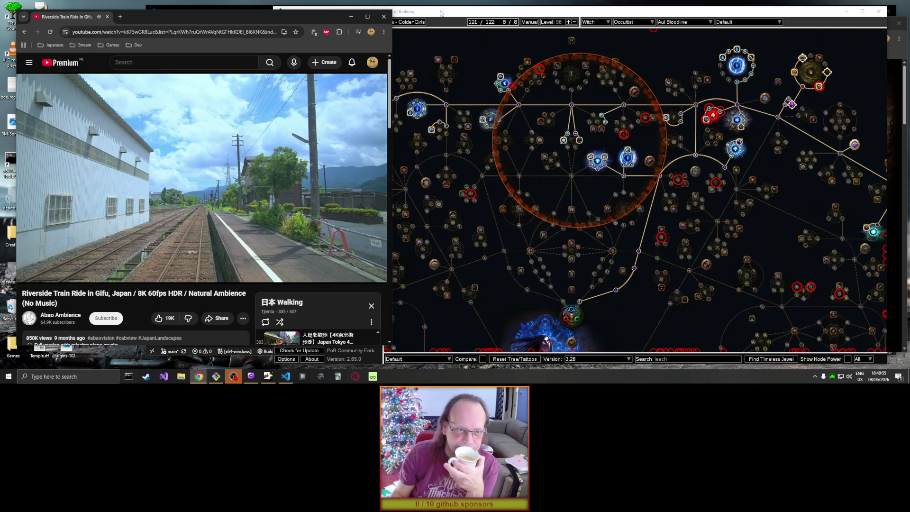
# Step: Bring the Path of Building window in front of the Chrome video
pyautogui.moveTo(490, 21)
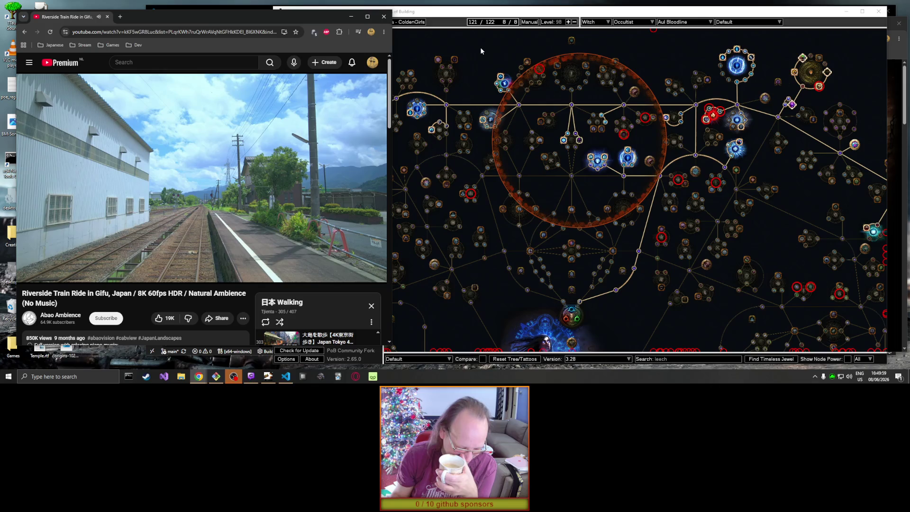
pyautogui.click(481, 46)
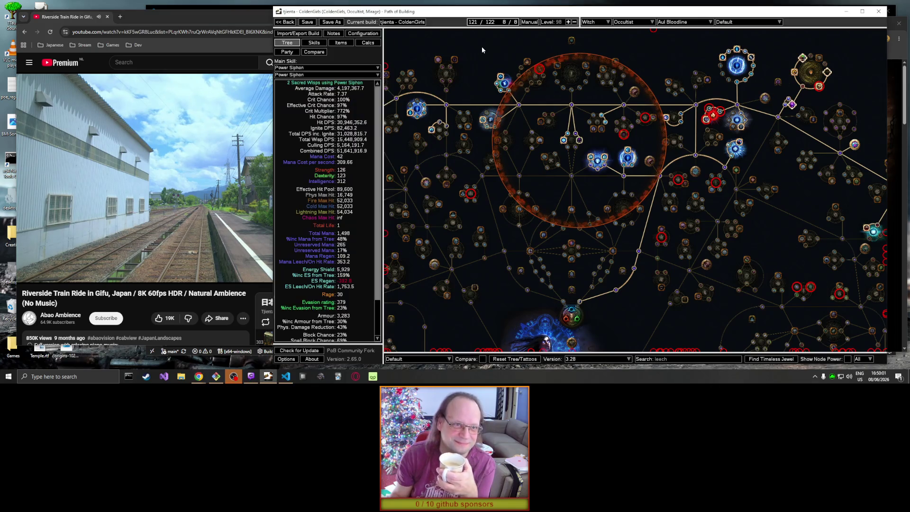
pyautogui.moveTo(478, 49)
pyautogui.mouseDown()
pyautogui.moveTo(558, 69)
pyautogui.moveTo(522, 100)
pyautogui.moveTo(531, 106)
pyautogui.mouseUp()
pyautogui.scroll(-1, 535, 65)
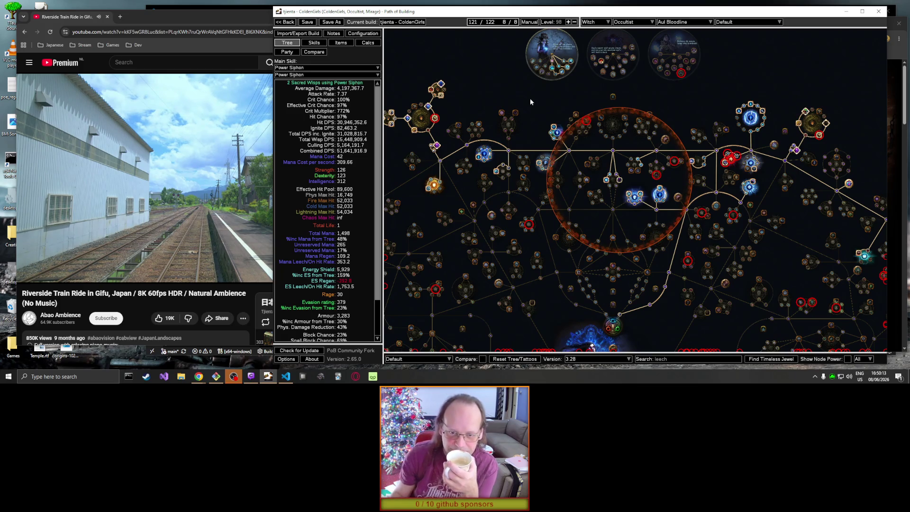
pyautogui.moveTo(636, 162)
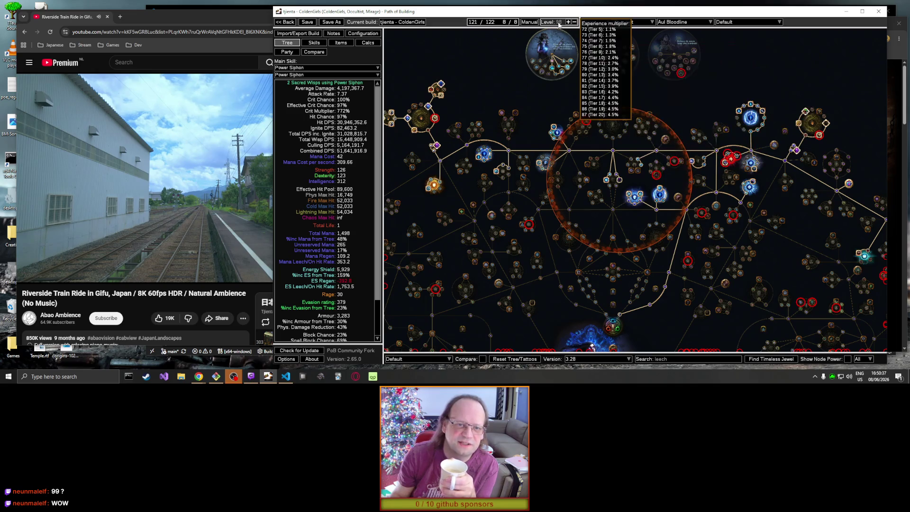
pyautogui.moveTo(494, 25)
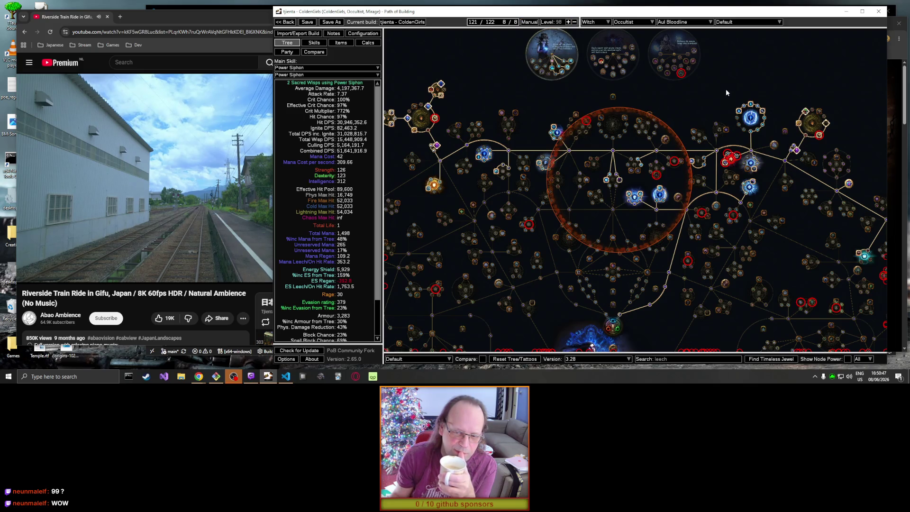
pyautogui.moveTo(557, 24)
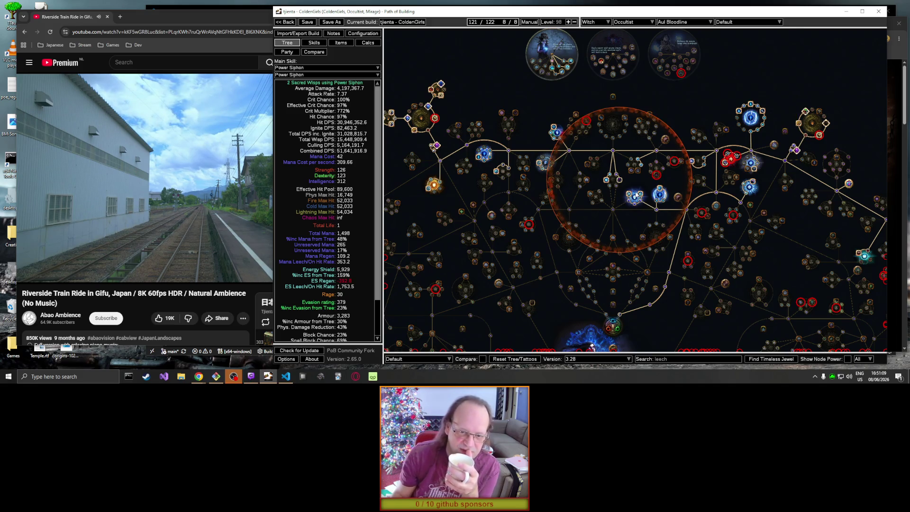
pyautogui.moveTo(639, 194)
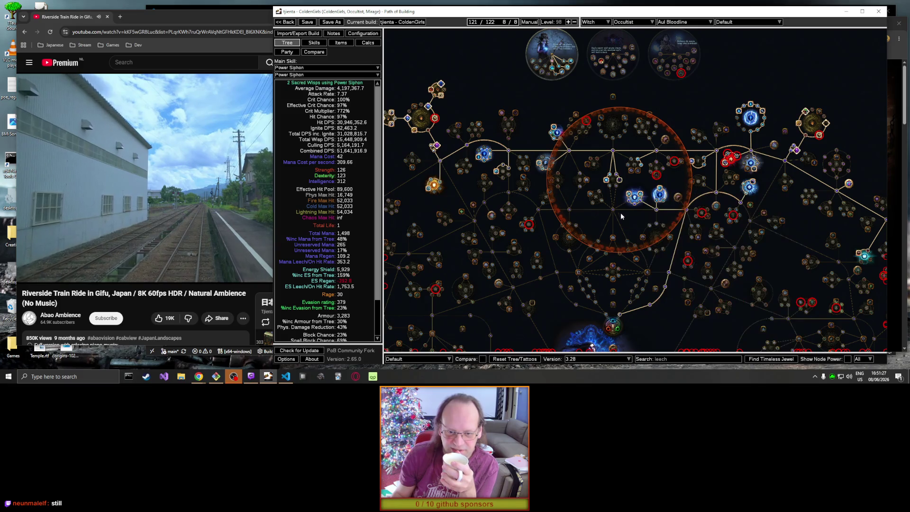
# Step: Rework nearby nodes: drop the Mana and Spell Damage node and take a Strength node
pyautogui.click(644, 195)
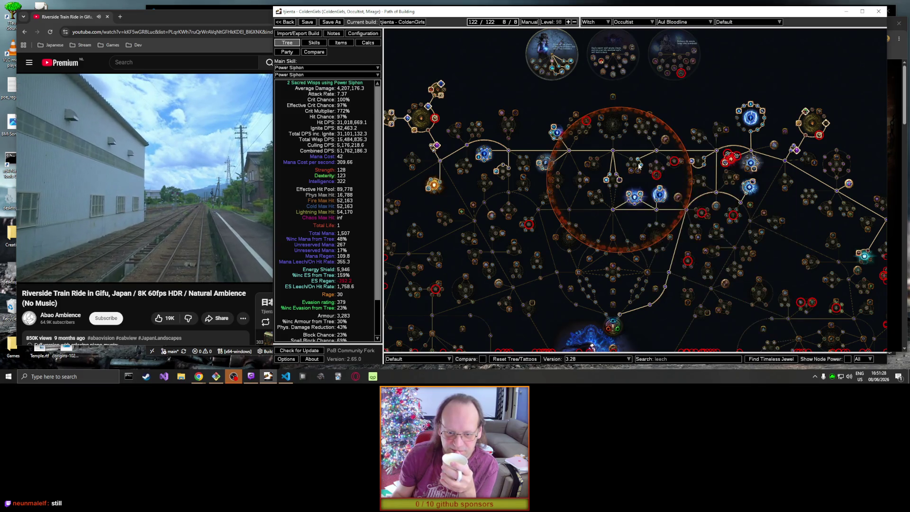
pyautogui.click(642, 200)
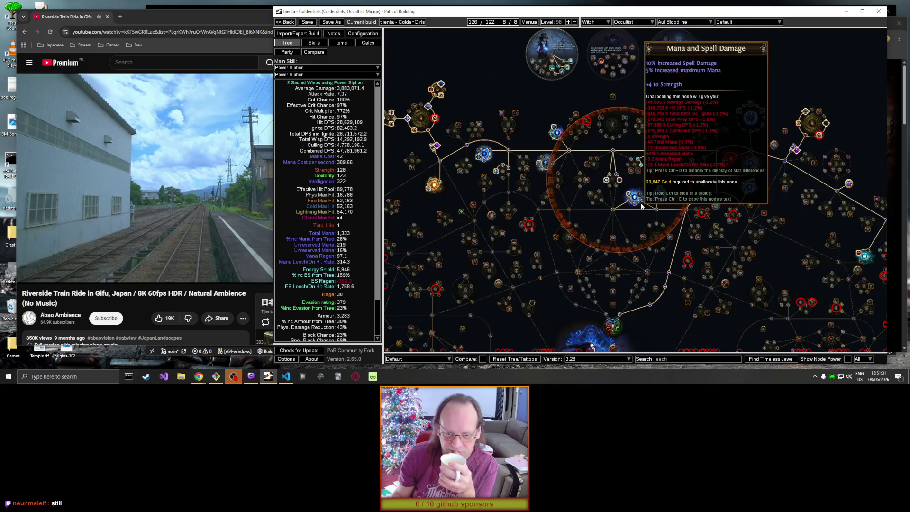
pyautogui.click(641, 205)
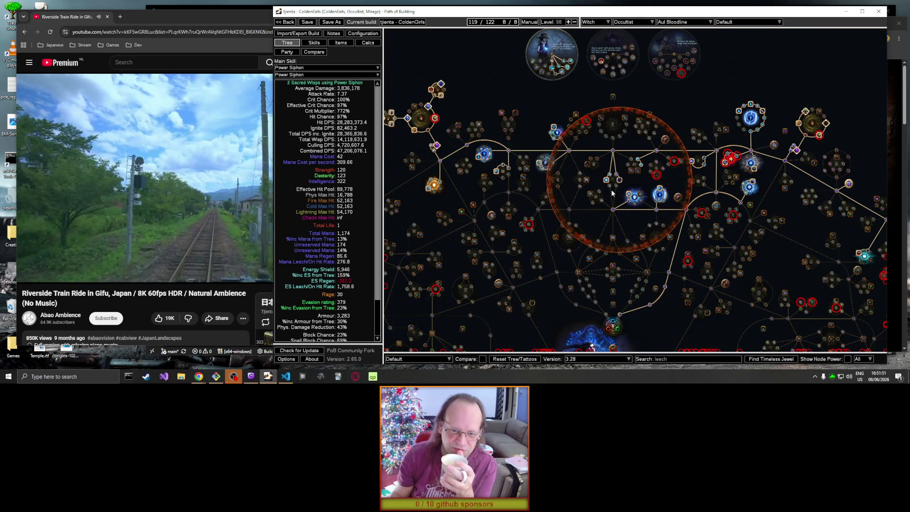
pyautogui.click(613, 174)
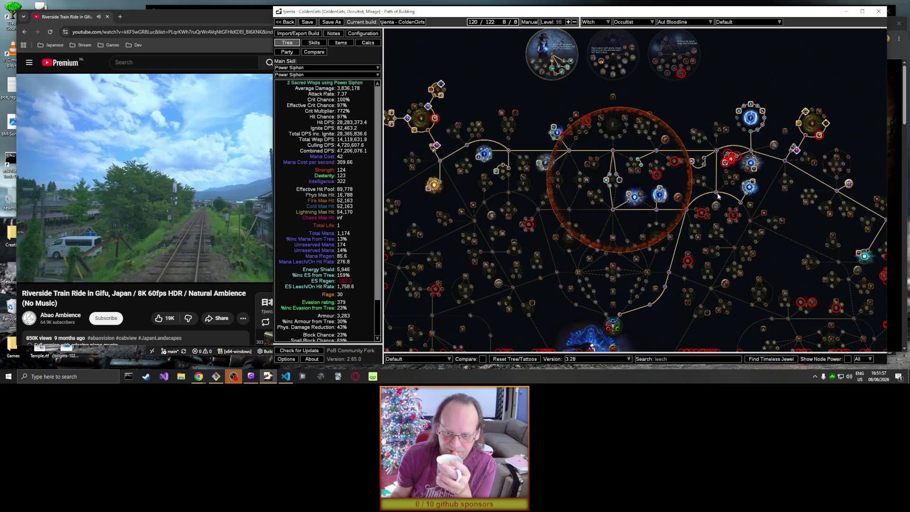
# Step: Deallocate the six-node path on the tree's right side, leaving 114 points allocated
pyautogui.click(717, 193)
pyautogui.moveTo(808, 216); pyautogui.dragTo(743, 215)
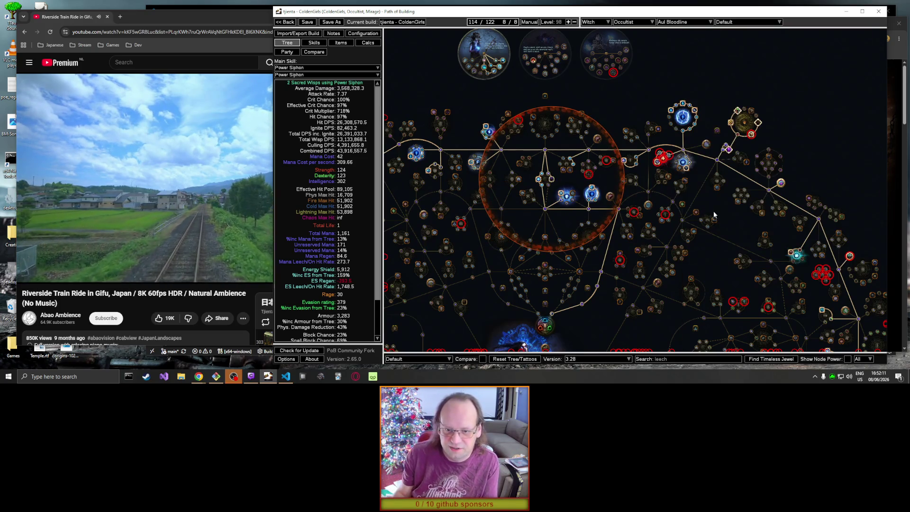
pyautogui.moveTo(681, 189)
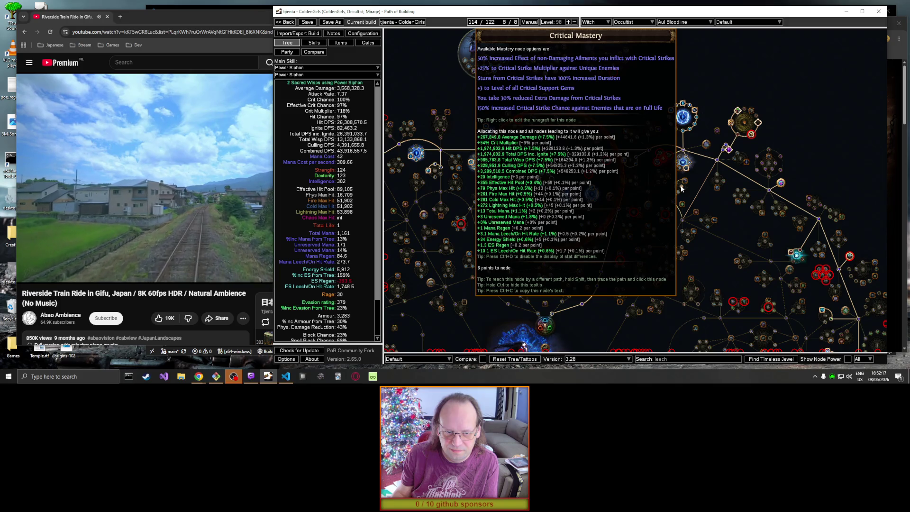
pyautogui.doubleClick(683, 359)
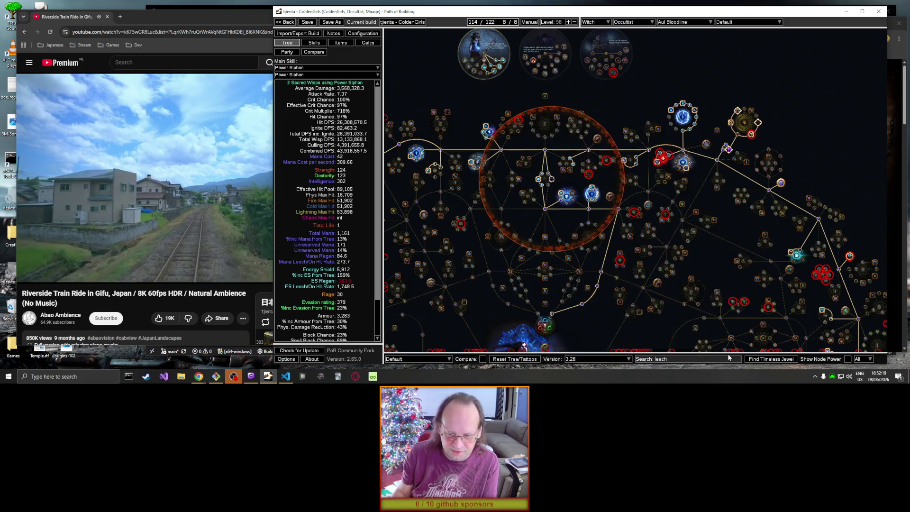
# Step: Replace the 'leech' tree search with 'reduced extra' to highlight matching nodes
pyautogui.press('BackSpace')
pyautogui.write('redu')
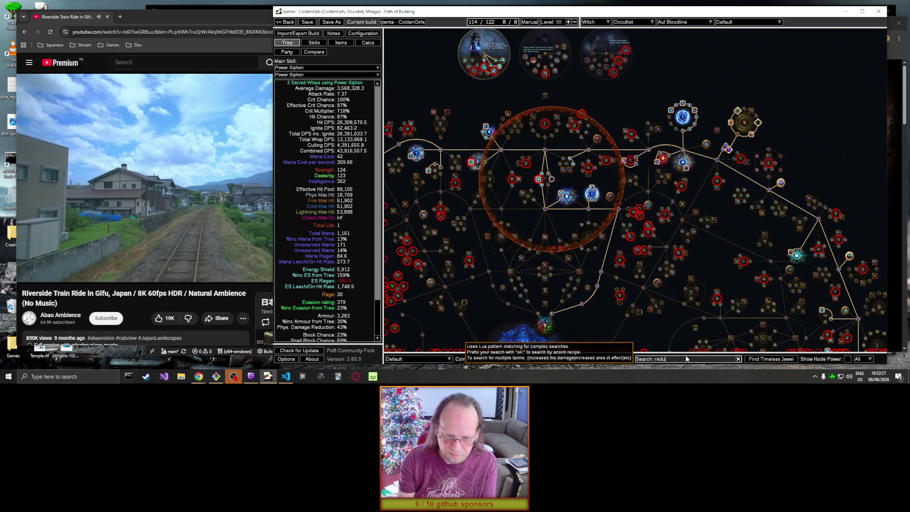
pyautogui.write('c eed extra')
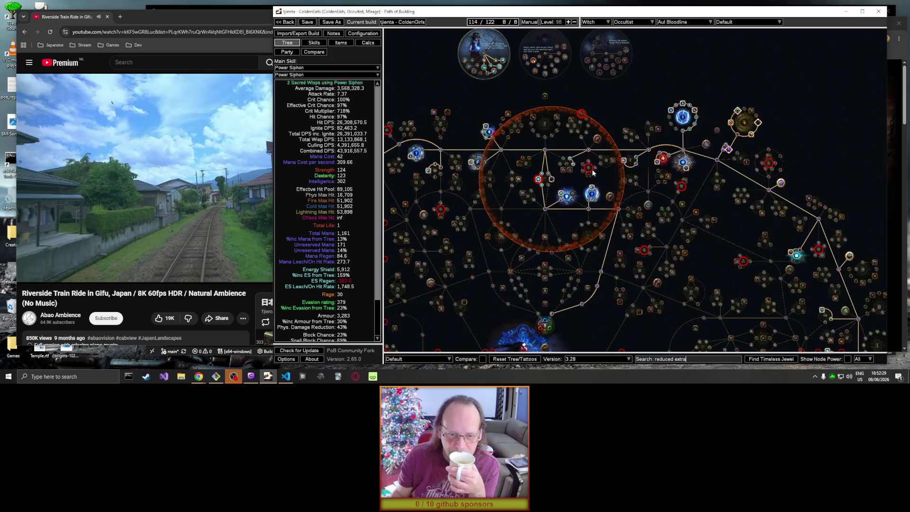
pyautogui.moveTo(589, 170)
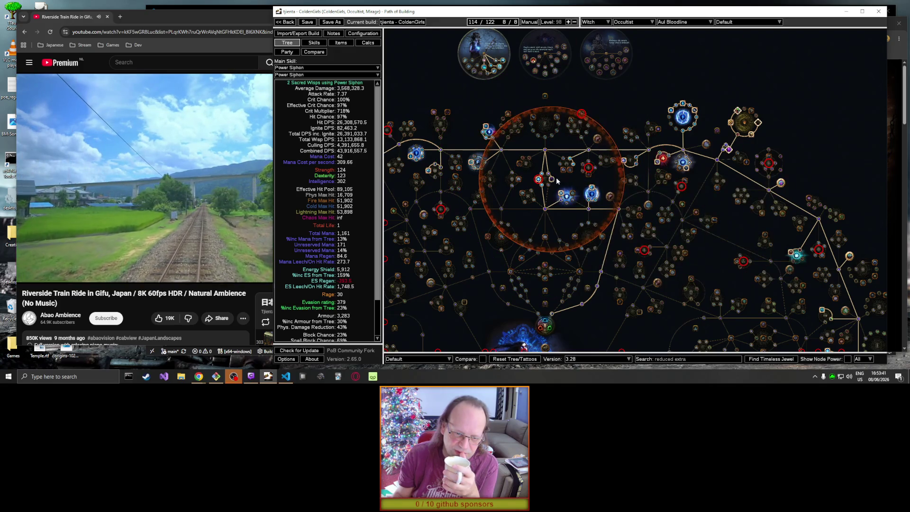
# Step: Set the Impossible Escape jewel socket to None, then go back to the tree
pyautogui.rightClick(552, 181)
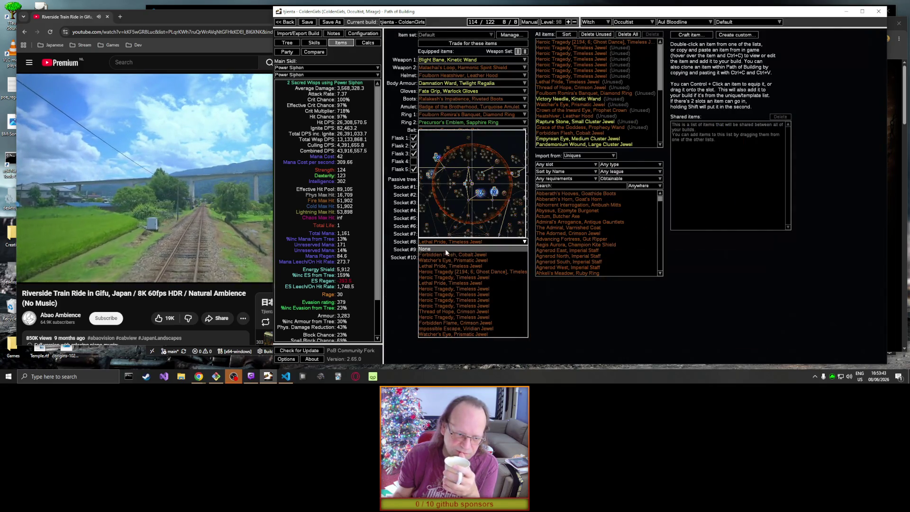
pyautogui.click(287, 42)
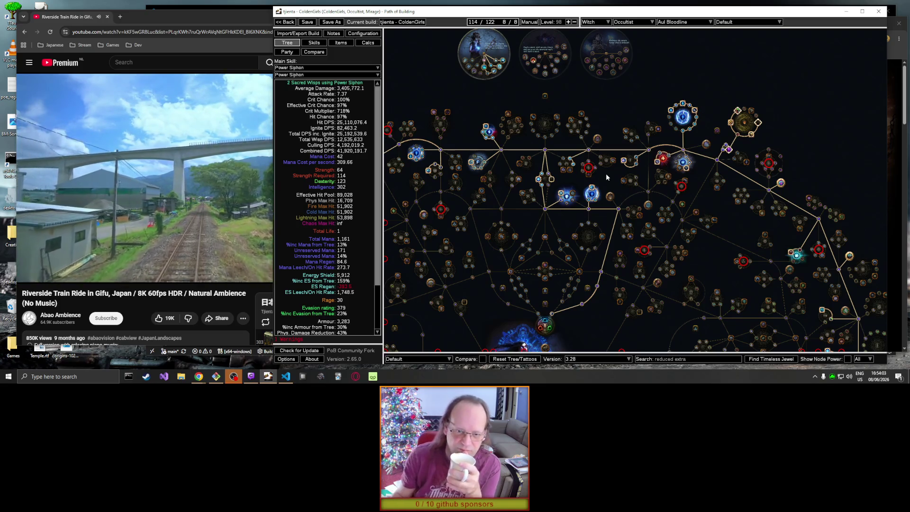
pyautogui.moveTo(567, 165)
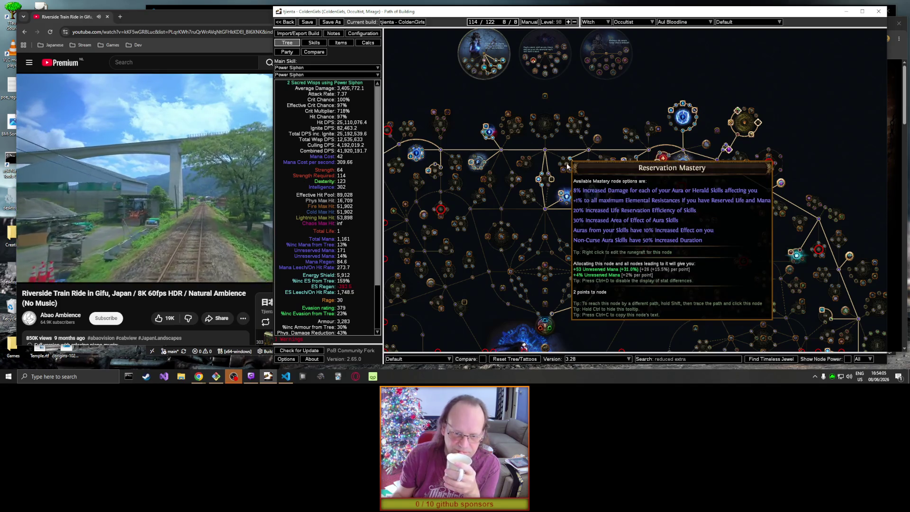
pyautogui.click(571, 171)
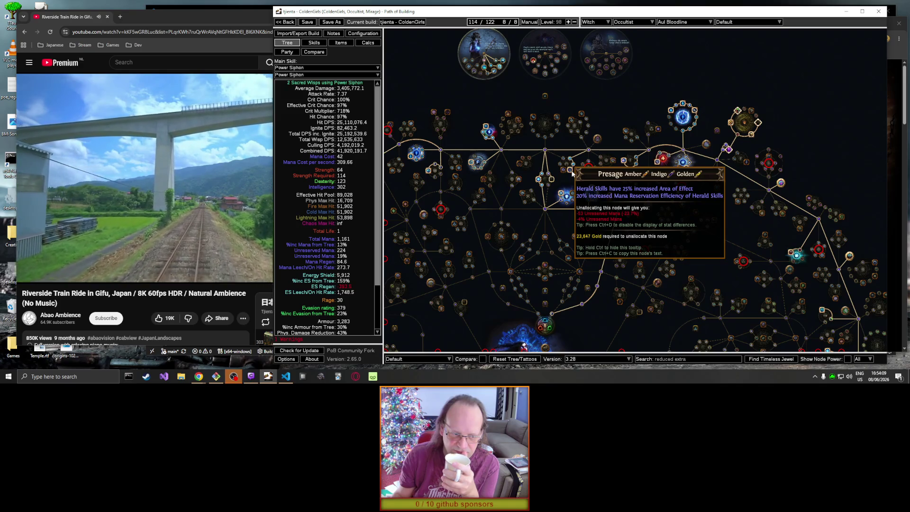
pyautogui.click(572, 174)
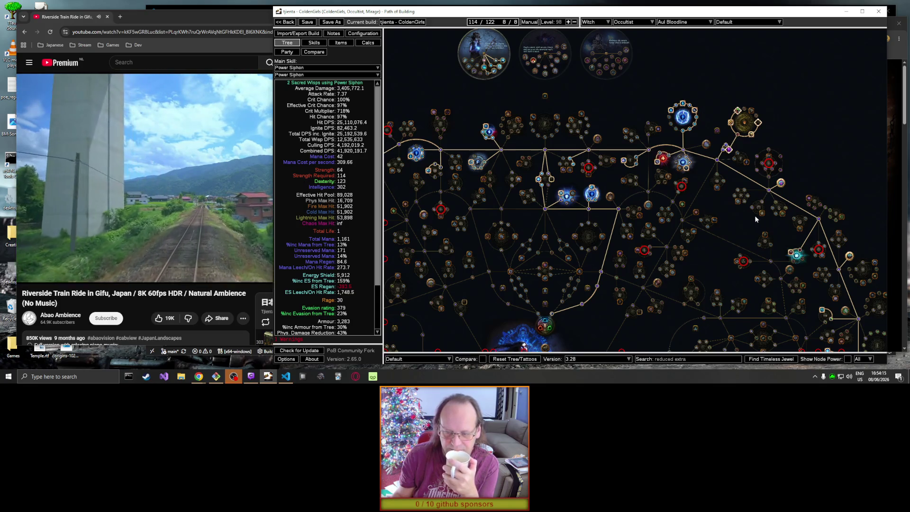
pyautogui.moveTo(758, 216); pyautogui.dragTo(680, 195)
pyautogui.moveTo(740, 224)
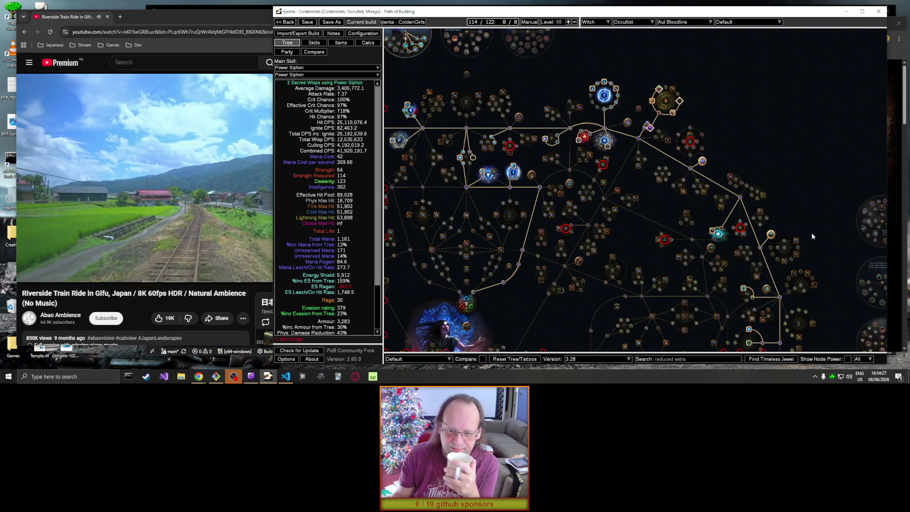
pyautogui.moveTo(666, 240)
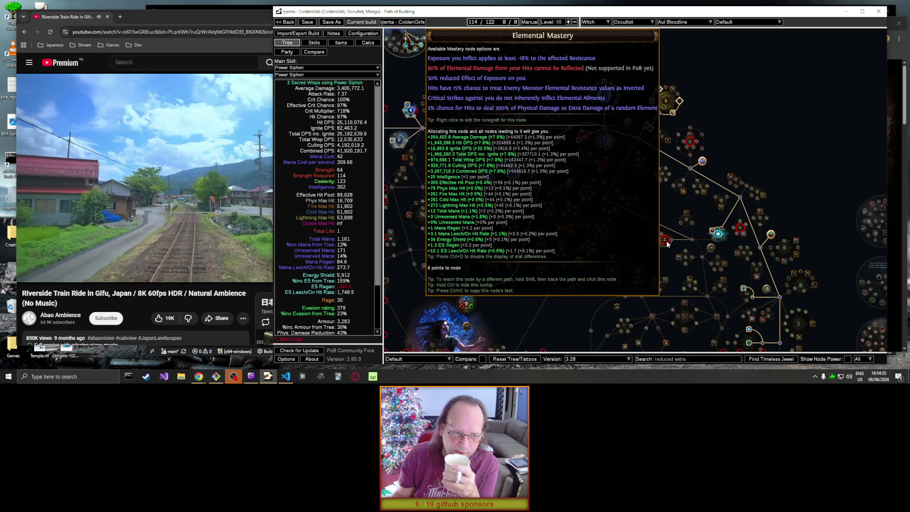
pyautogui.moveTo(816, 263)
pyautogui.mouseDown()
pyautogui.moveTo(775, 108)
pyautogui.moveTo(774, 60)
pyautogui.mouseUp()
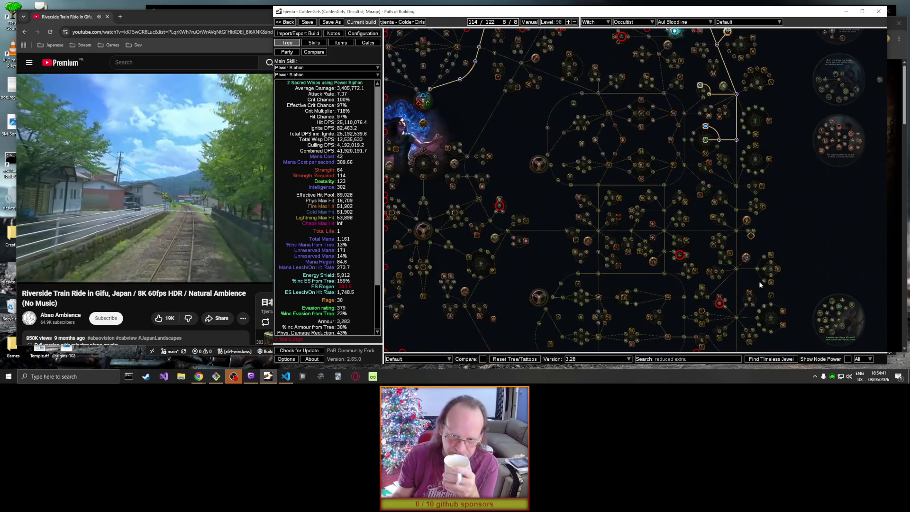
pyautogui.moveTo(788, 95)
pyautogui.mouseDown()
pyautogui.moveTo(798, 106)
pyautogui.moveTo(789, 81)
pyautogui.moveTo(790, 91)
pyautogui.mouseUp()
pyautogui.moveTo(725, 303)
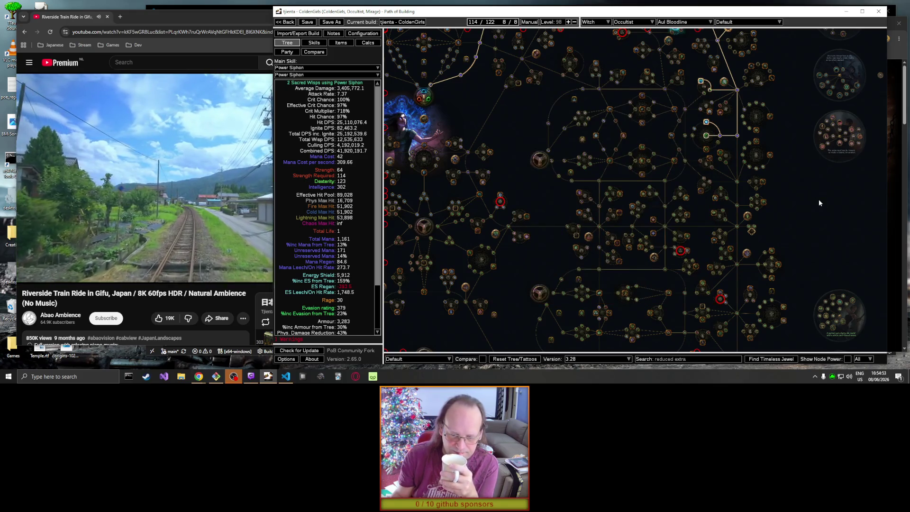
pyautogui.moveTo(797, 102); pyautogui.dragTo(820, 289)
pyautogui.moveTo(633, 175)
pyautogui.mouseDown()
pyautogui.moveTo(726, 219)
pyautogui.moveTo(790, 214)
pyautogui.moveTo(807, 248)
pyautogui.mouseUp()
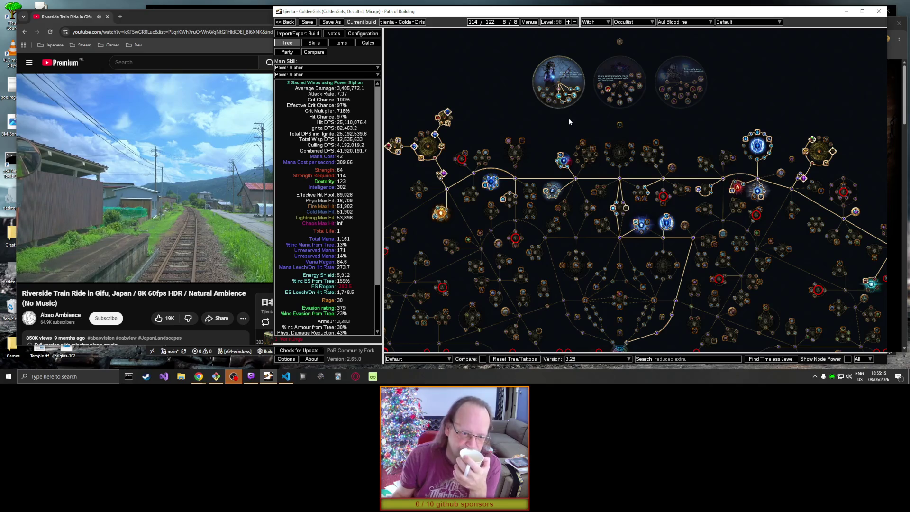
pyautogui.moveTo(466, 167)
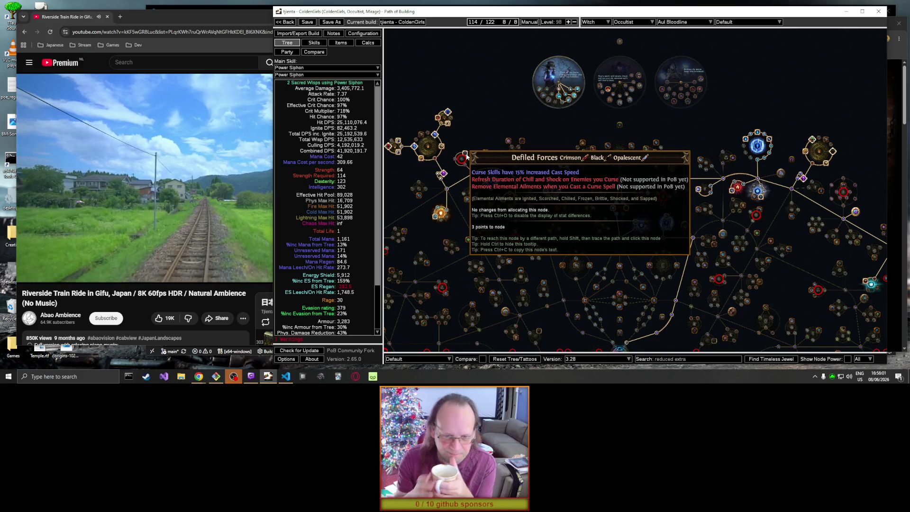
pyautogui.moveTo(553, 194)
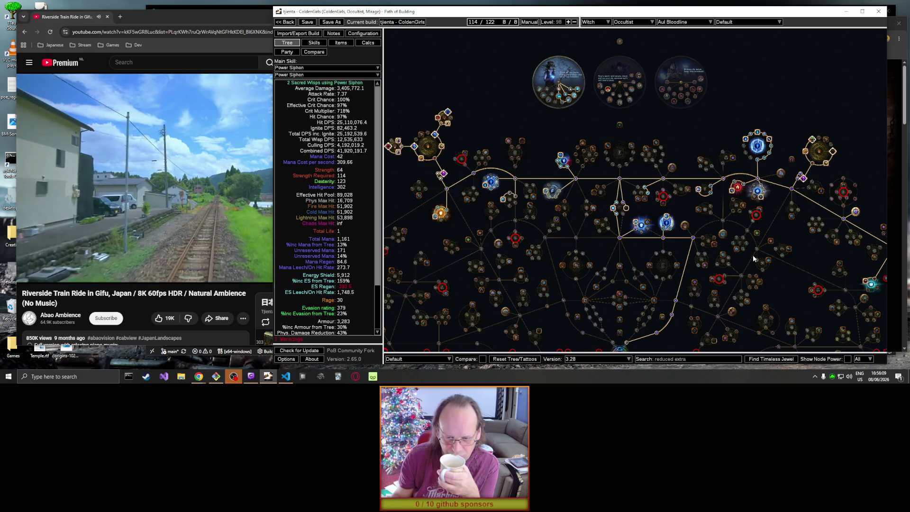
pyautogui.moveTo(704, 262)
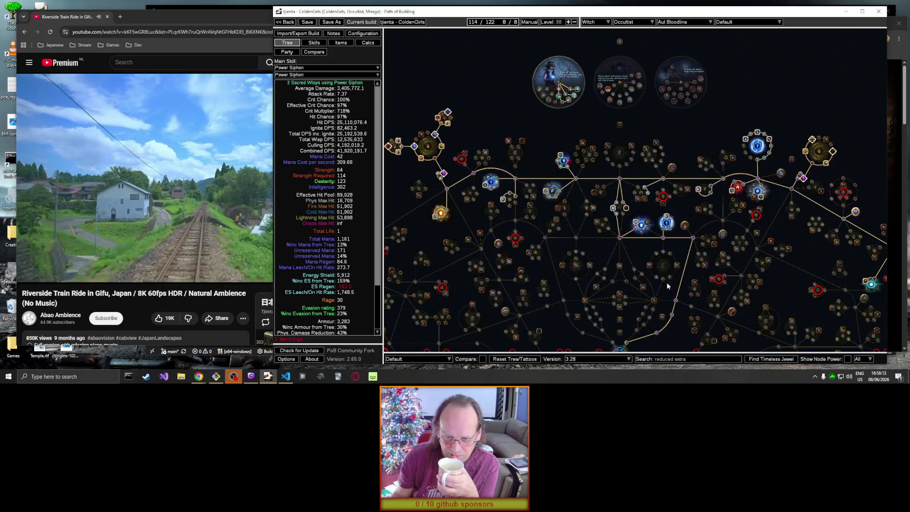
pyautogui.moveTo(715, 302)
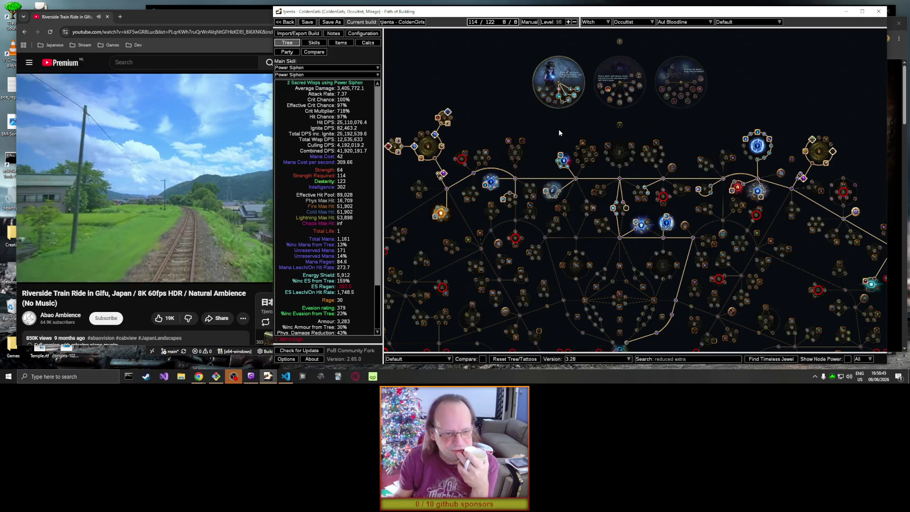
pyautogui.moveTo(461, 163)
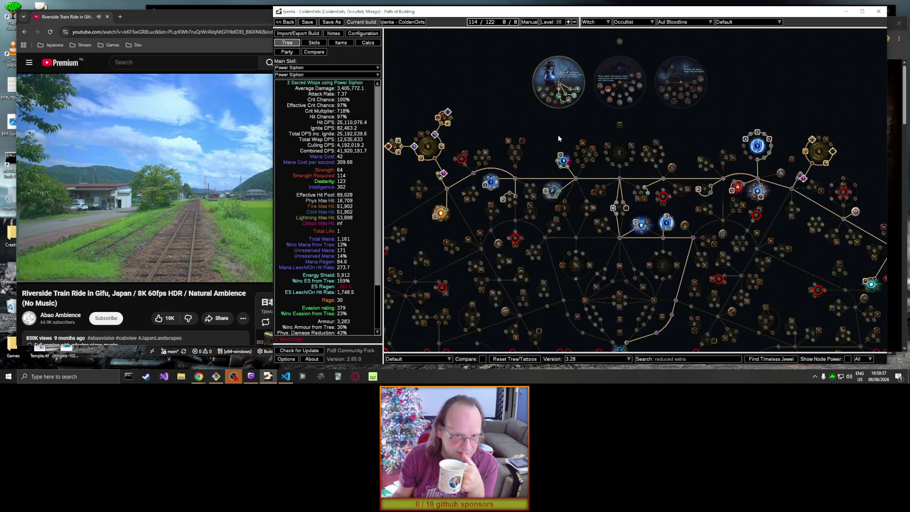
pyautogui.moveTo(577, 91)
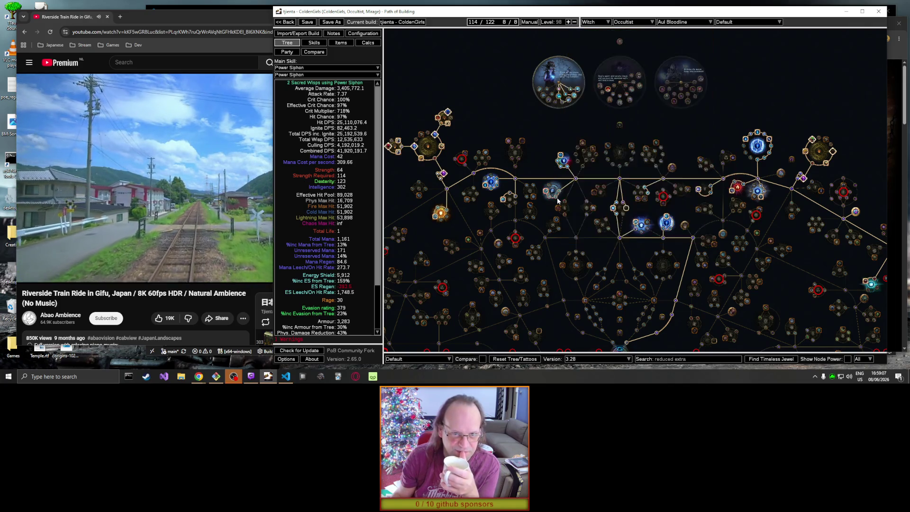
pyautogui.moveTo(545, 193)
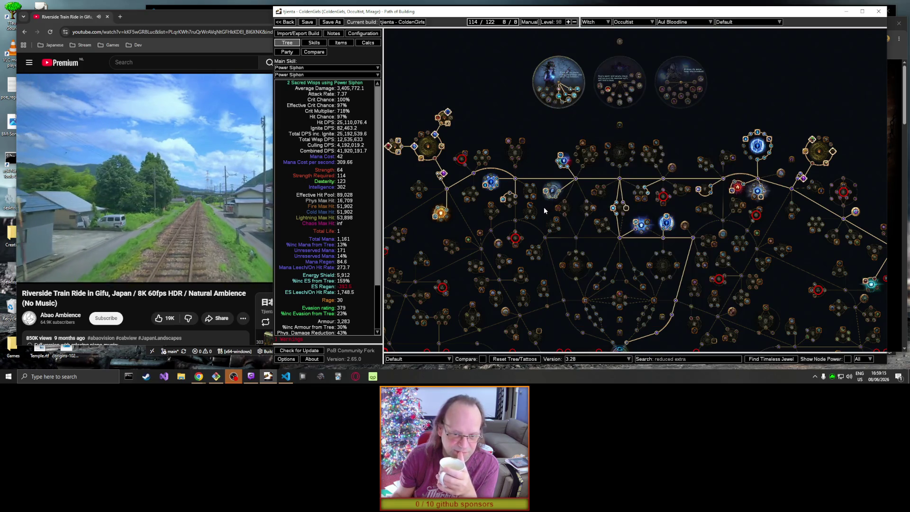
pyautogui.moveTo(636, 223)
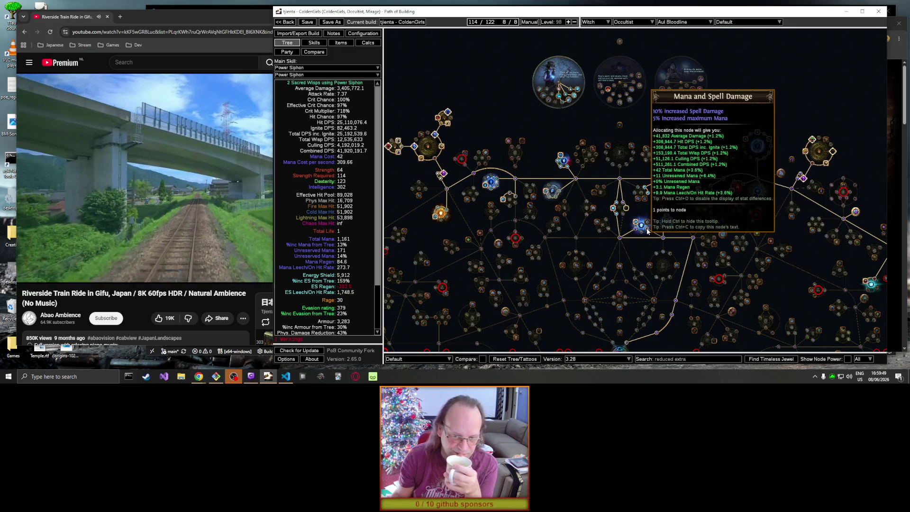
# Step: Socket a Heroic Tragedy jewel in the central socket 8 and view it on the tree
pyautogui.click(626, 210)
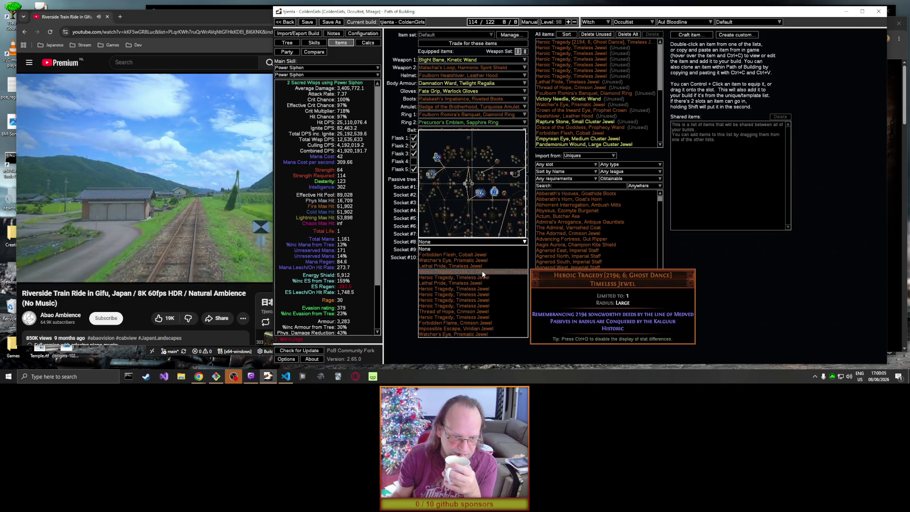
pyautogui.click(490, 315)
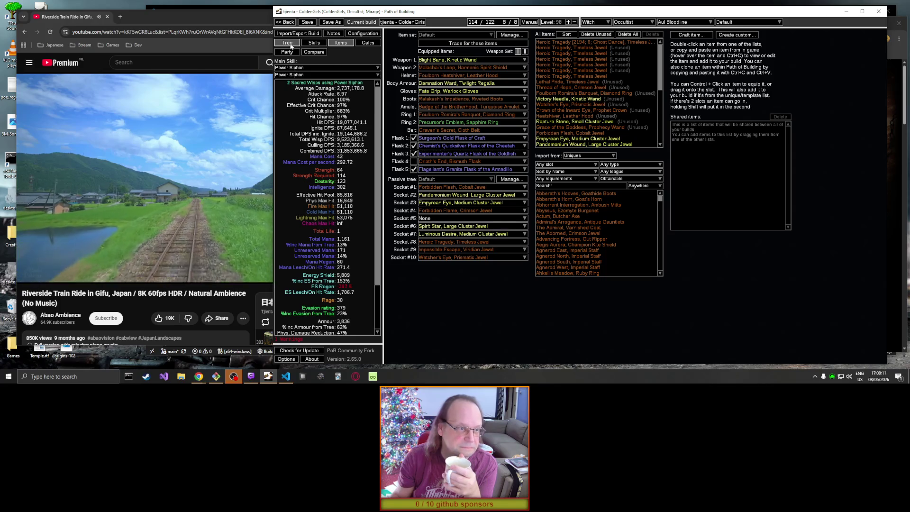
pyautogui.click(287, 42)
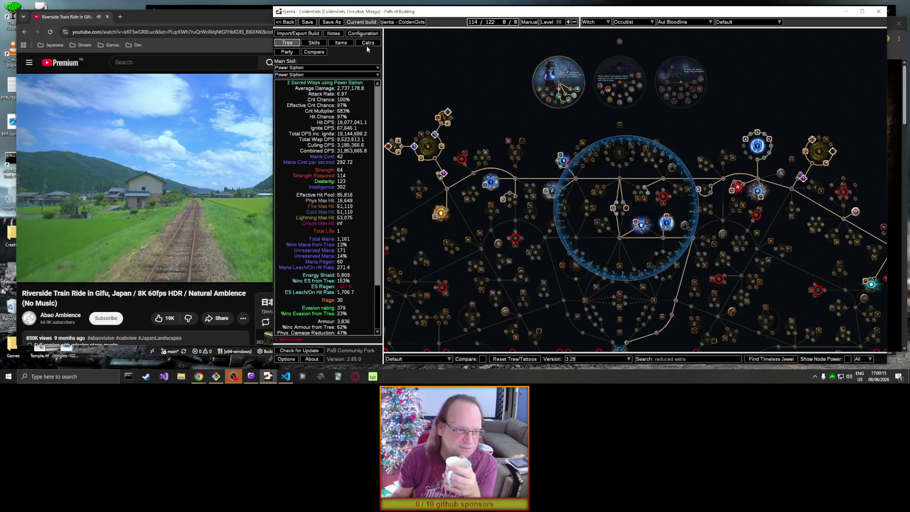
# Step: Swap socket 8 to the Lethal Pride timeless jewel and return to the tree
pyautogui.click(326, 43)
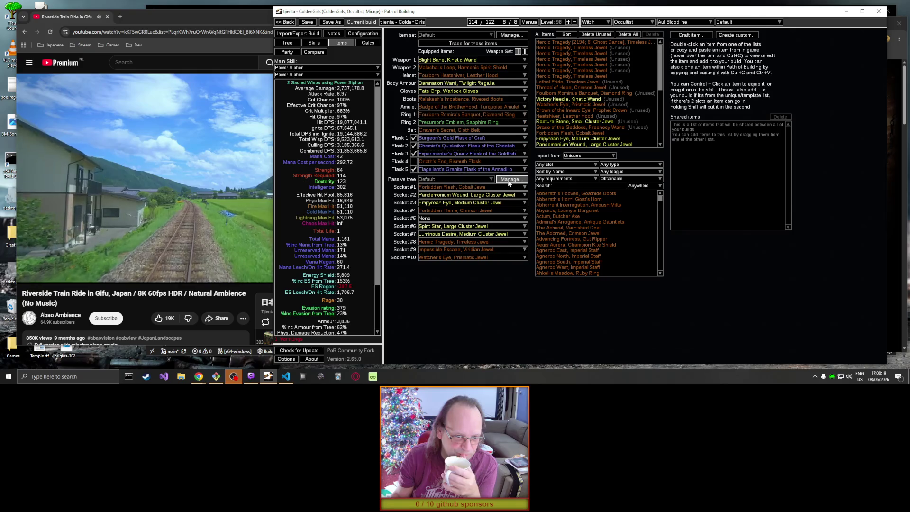
pyautogui.moveTo(505, 237)
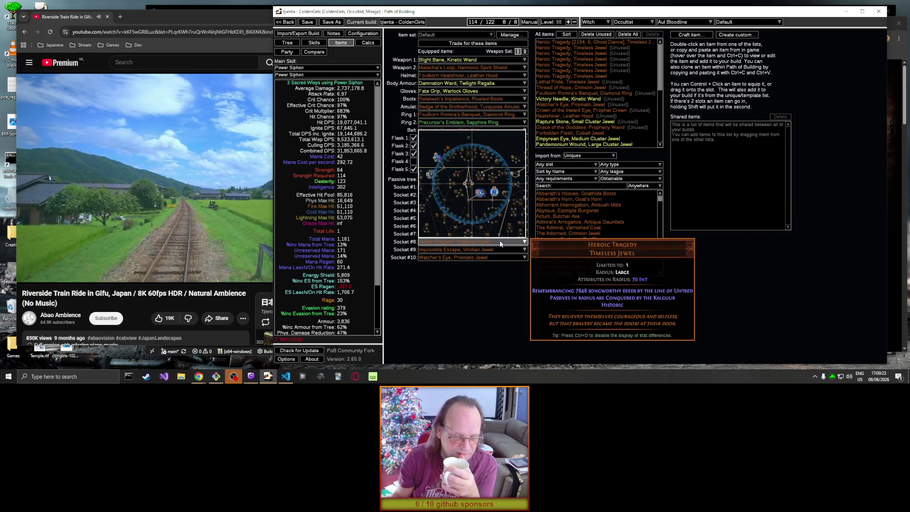
pyautogui.click(500, 242)
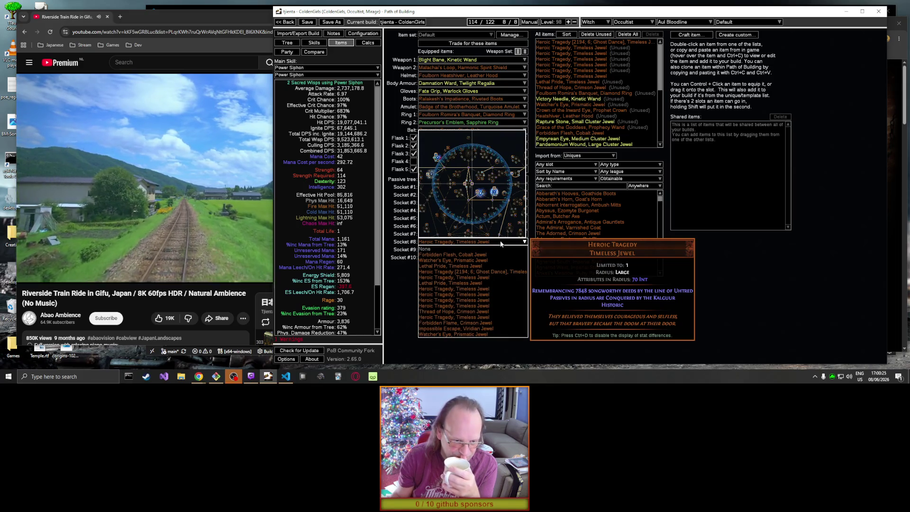
pyautogui.click(476, 266)
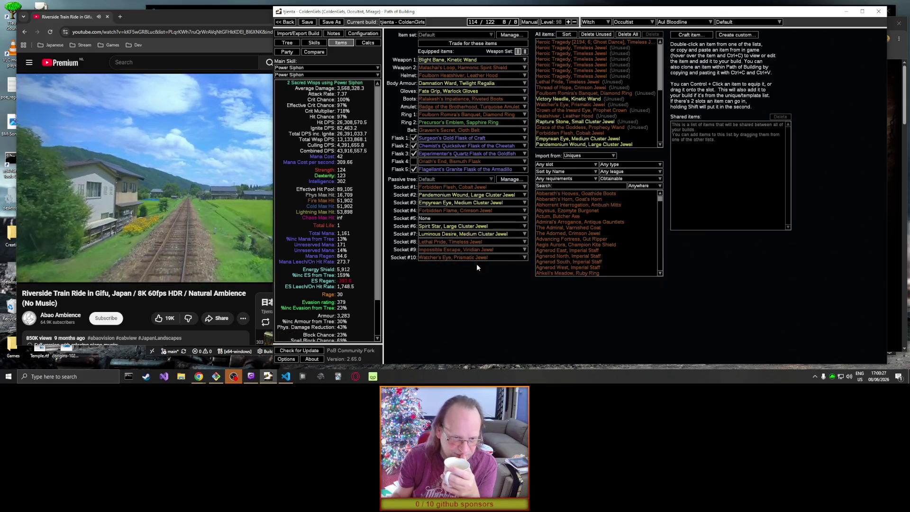
pyautogui.click(291, 43)
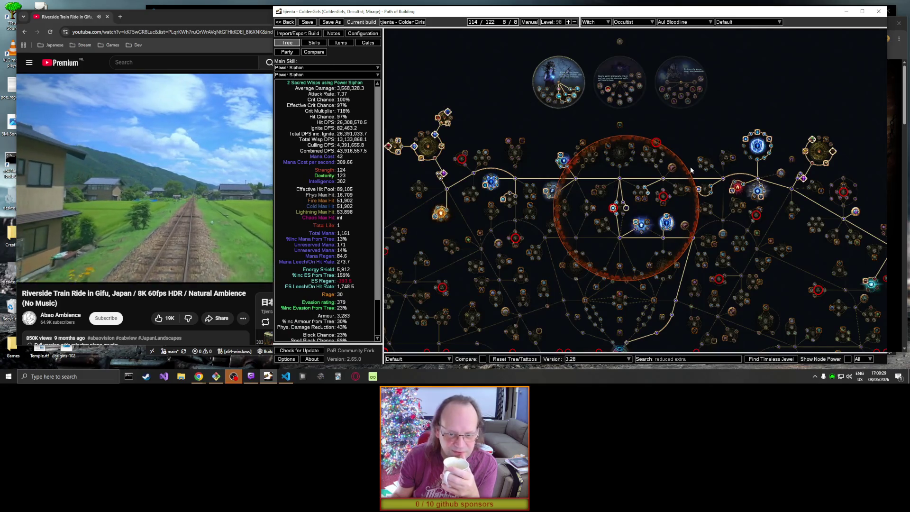
# Step: Allocate Prodigal Perfection, Mana and Intelligence nodes, and Critical Mastery with 30% reduced extra crit damage
pyautogui.click(647, 224)
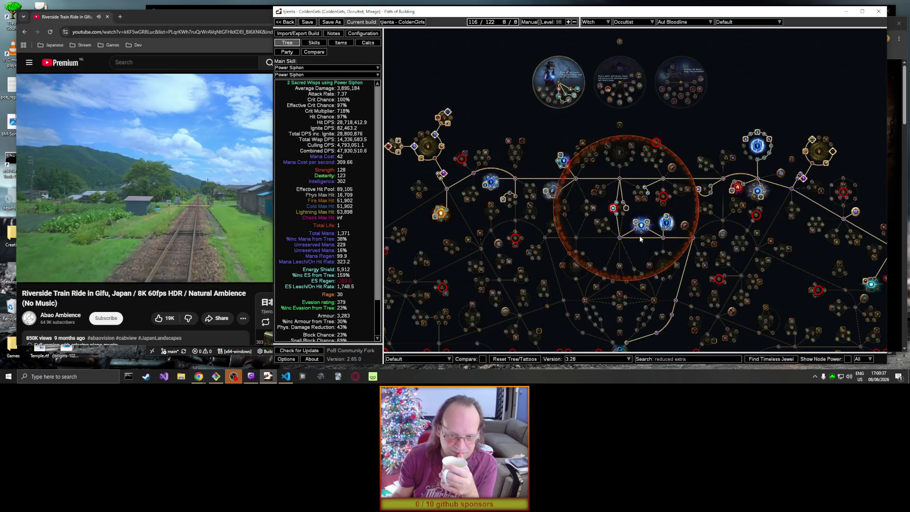
pyautogui.moveTo(643, 234)
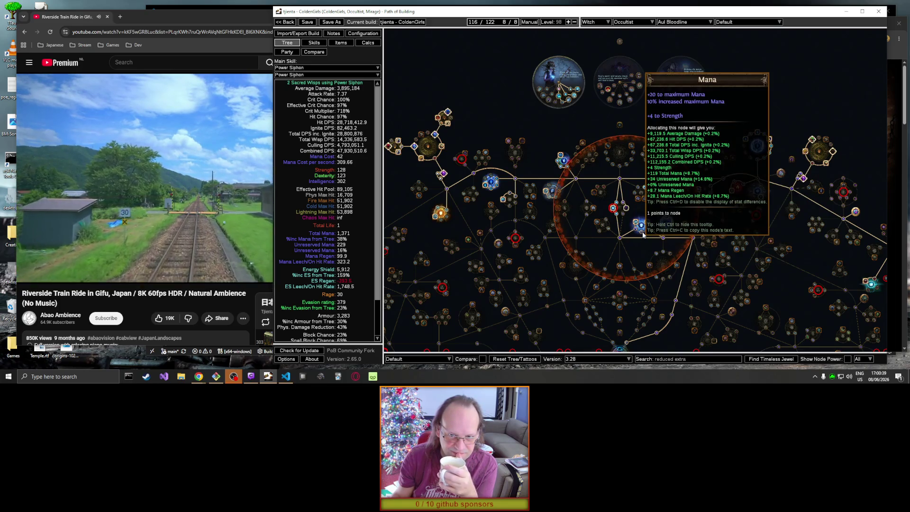
pyautogui.click(643, 235)
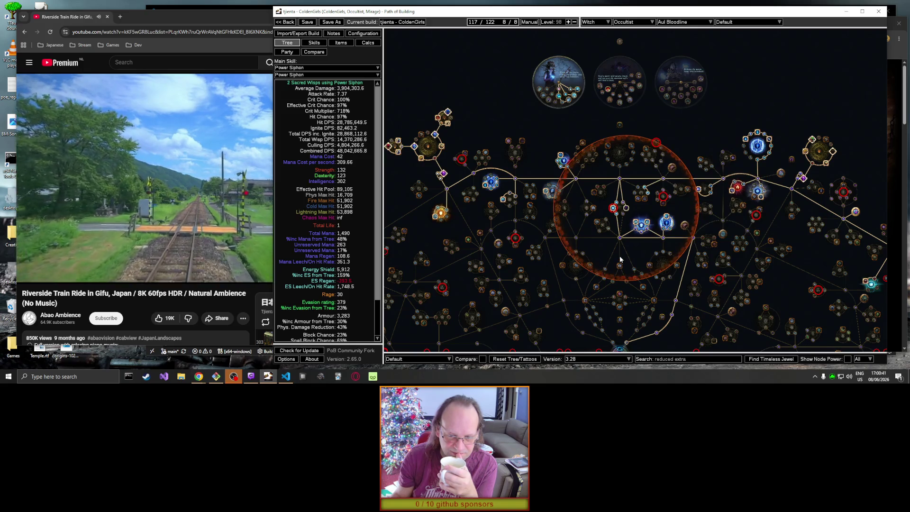
pyautogui.click(724, 219)
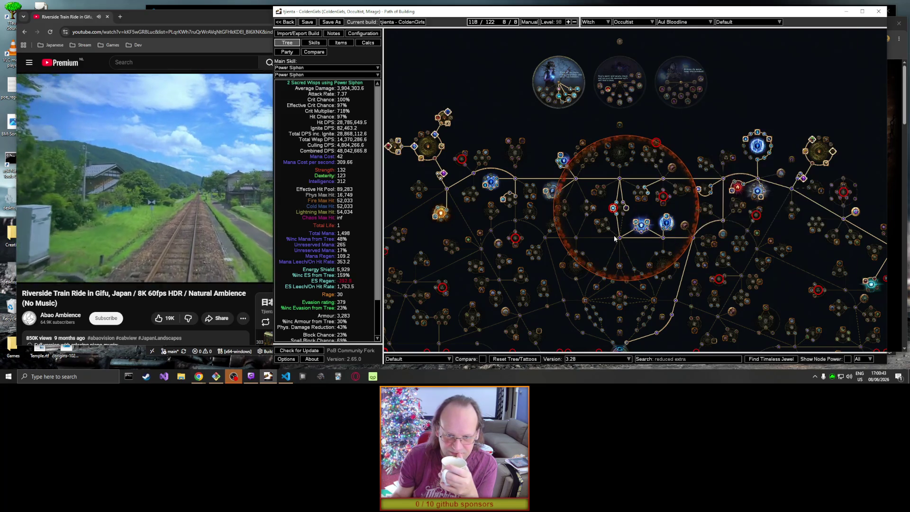
pyautogui.click(619, 238)
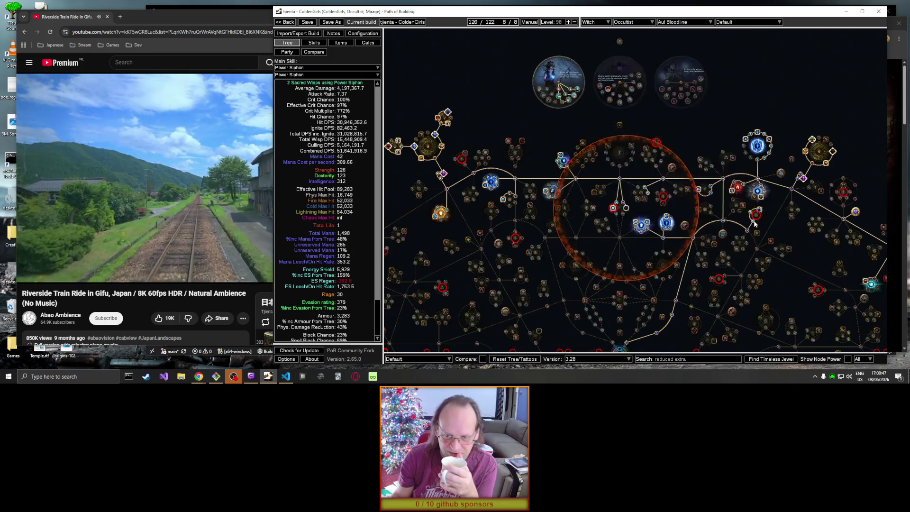
pyautogui.click(757, 215)
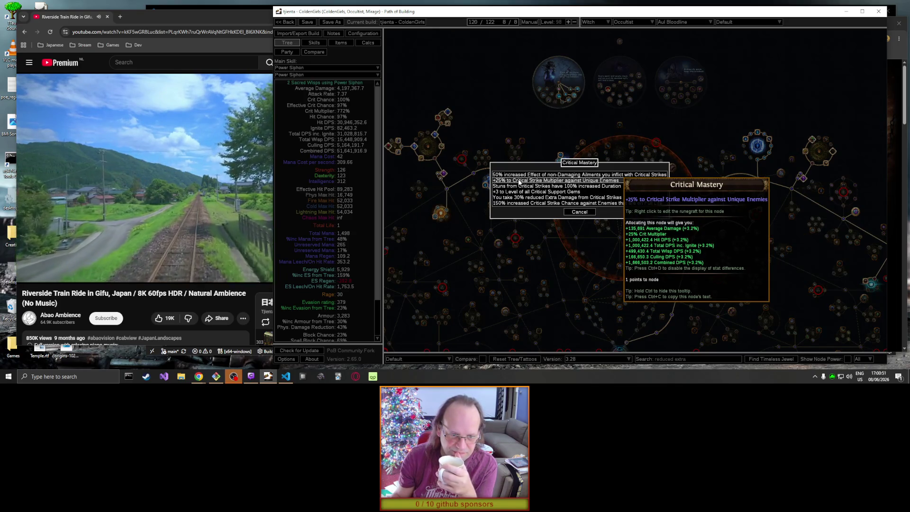
pyautogui.click(525, 199)
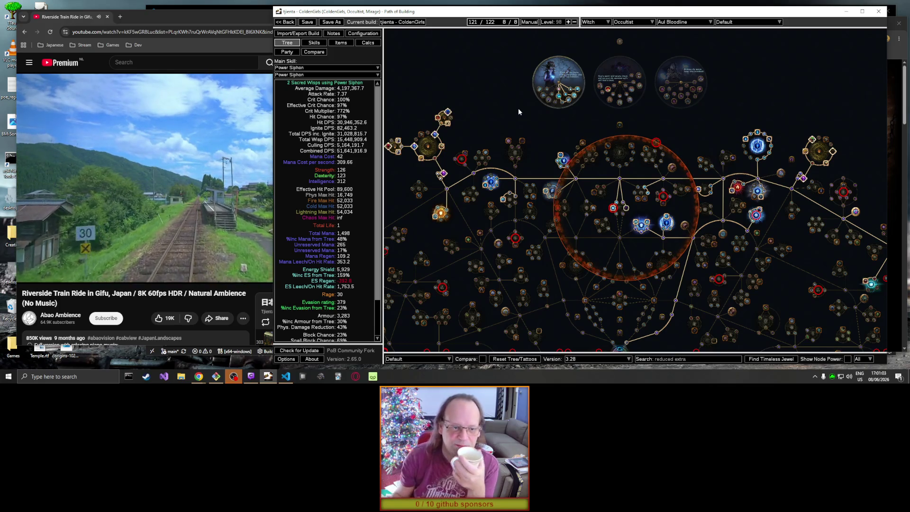
# Step: Pan around the passive tree and read the Forbidden Power notable's tooltip
pyautogui.moveTo(467, 224); pyautogui.dragTo(550, 186)
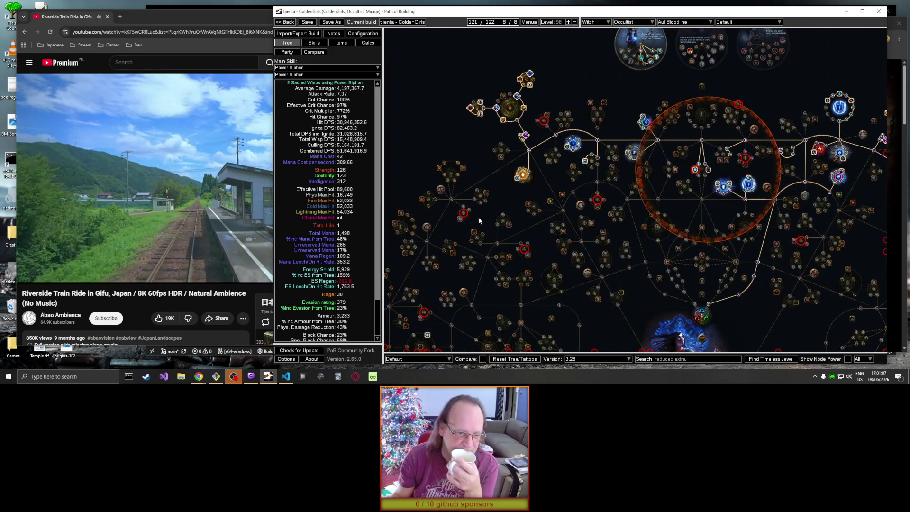
pyautogui.moveTo(465, 208)
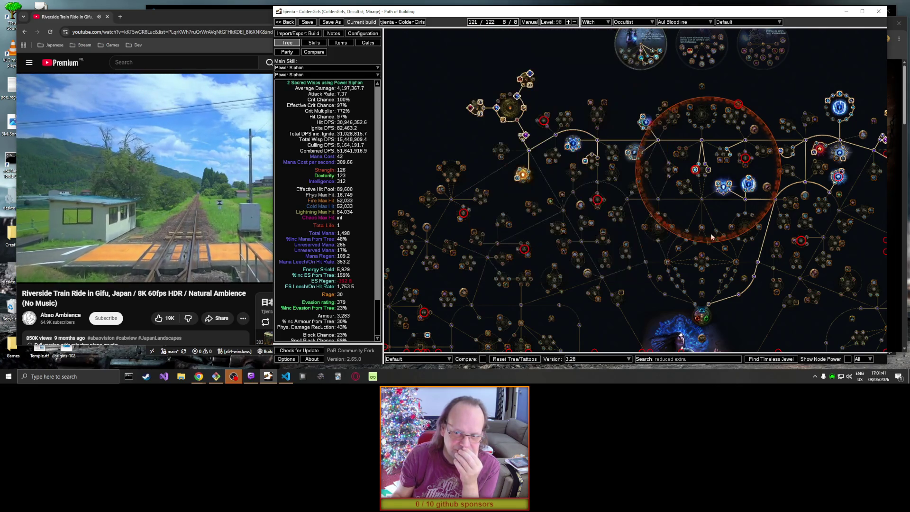
pyautogui.moveTo(839, 177)
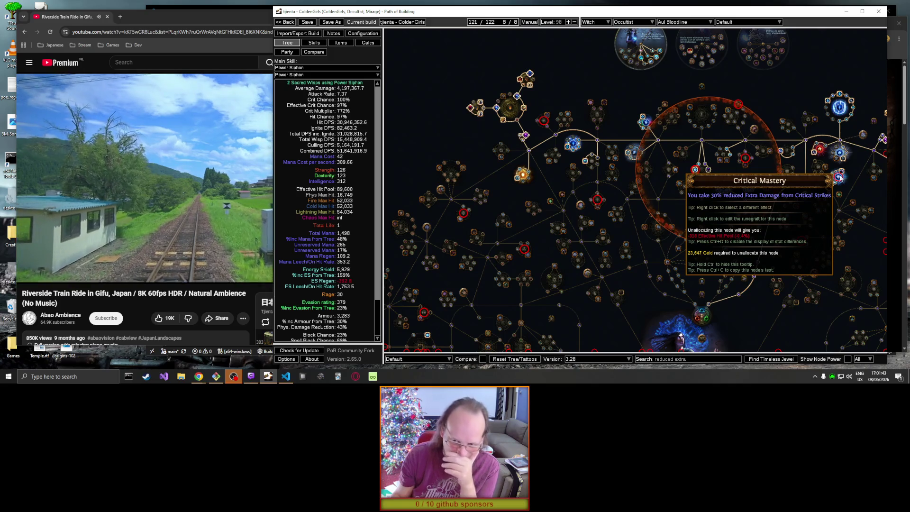
pyautogui.moveTo(873, 197); pyautogui.dragTo(760, 208)
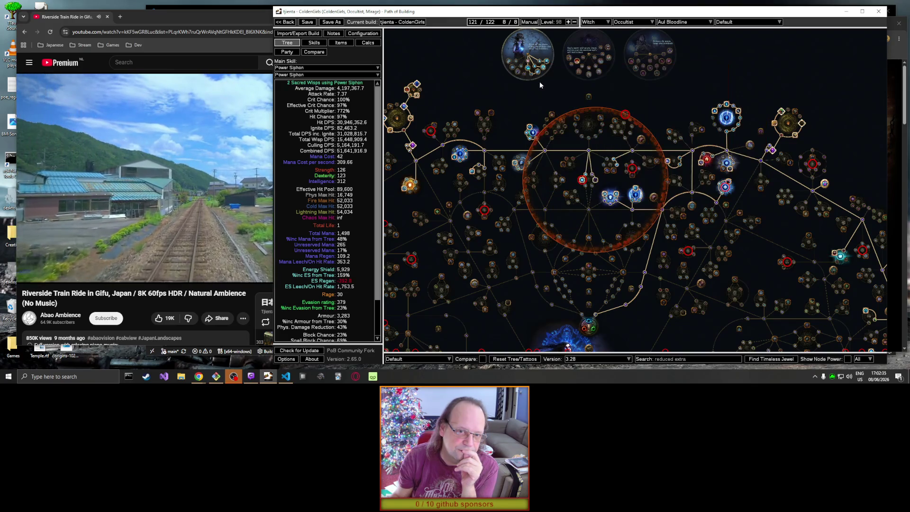
pyautogui.moveTo(545, 70)
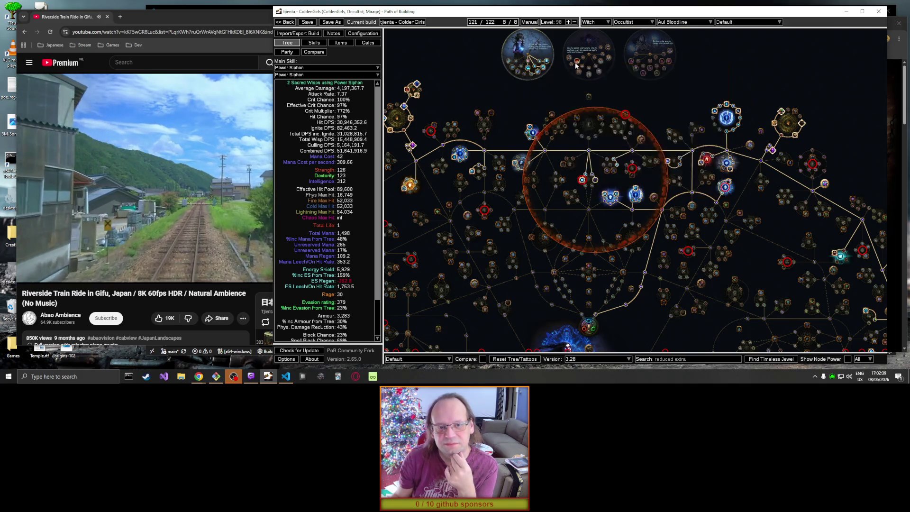
pyautogui.moveTo(579, 62)
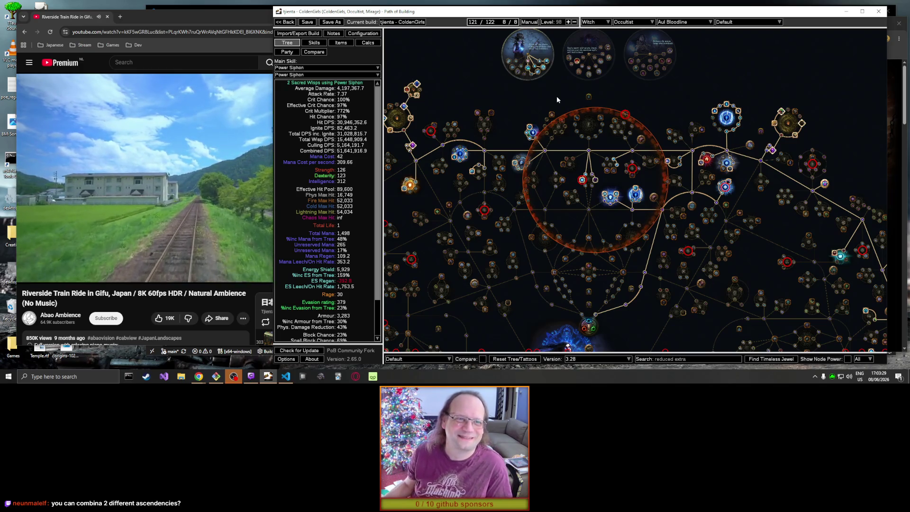
pyautogui.moveTo(478, 95); pyautogui.dragTo(559, 117)
pyautogui.moveTo(497, 106)
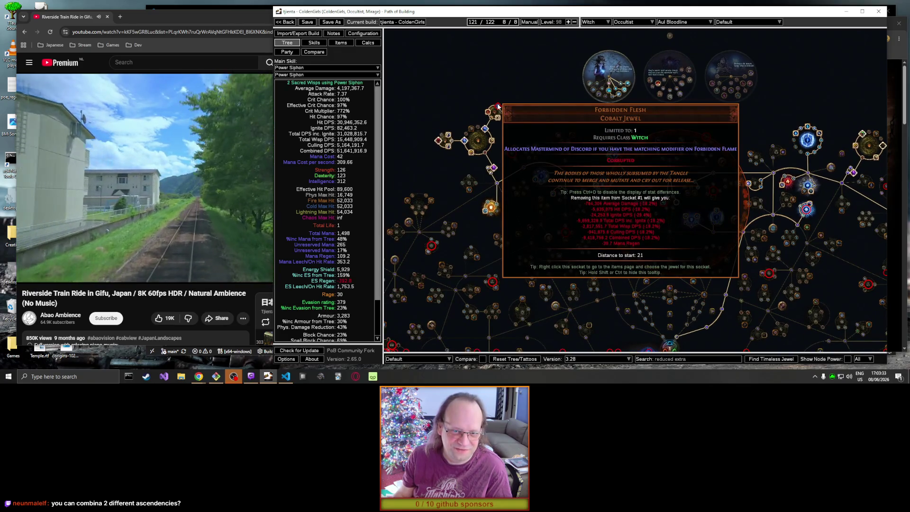
pyautogui.moveTo(440, 143)
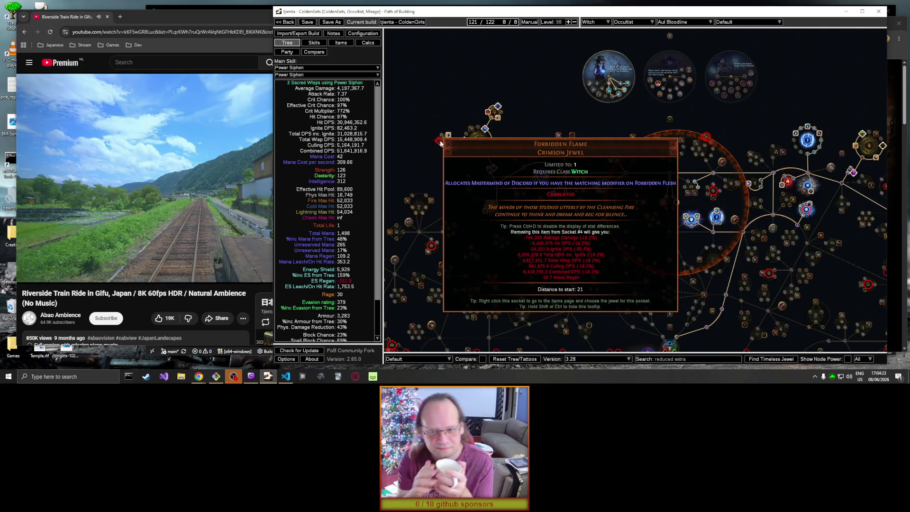
pyautogui.moveTo(708, 139)
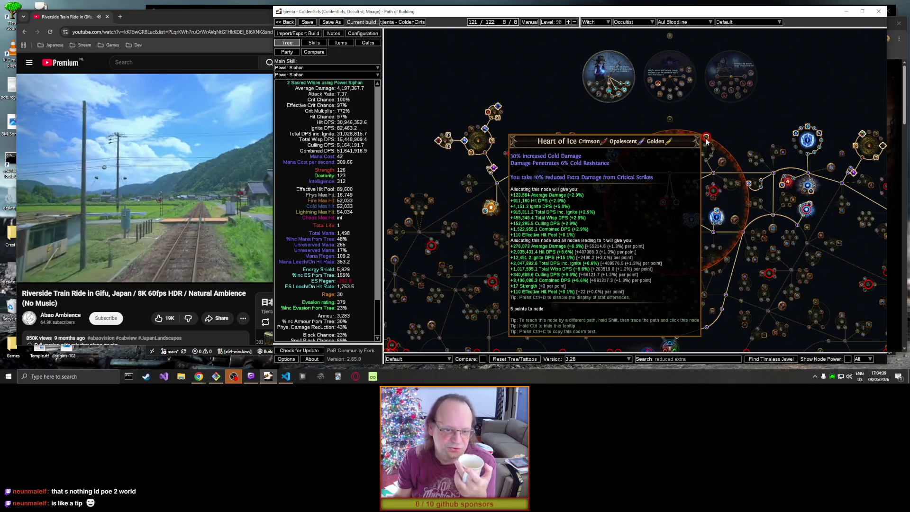
pyautogui.moveTo(701, 173)
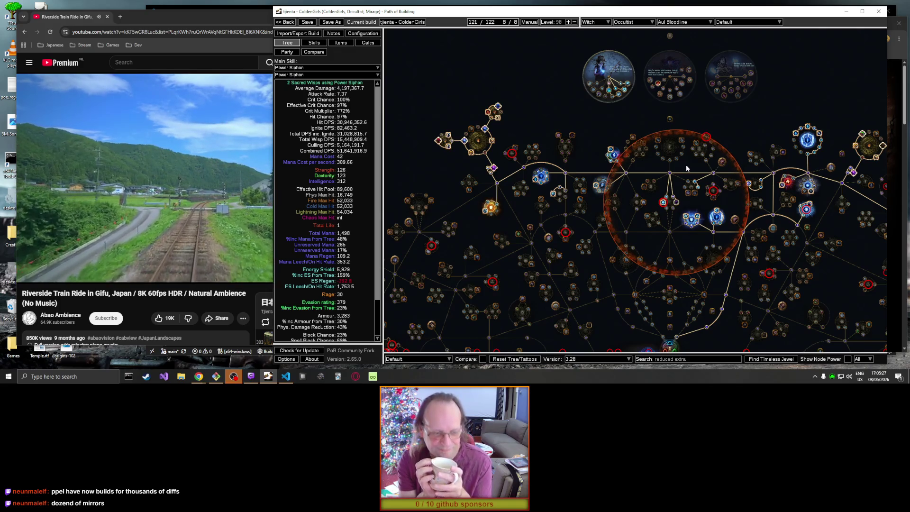
# Step: Write a 'Crafting' heading with '=======' and an 'Armor' '------' subheading in the Notes
pyautogui.click(333, 36)
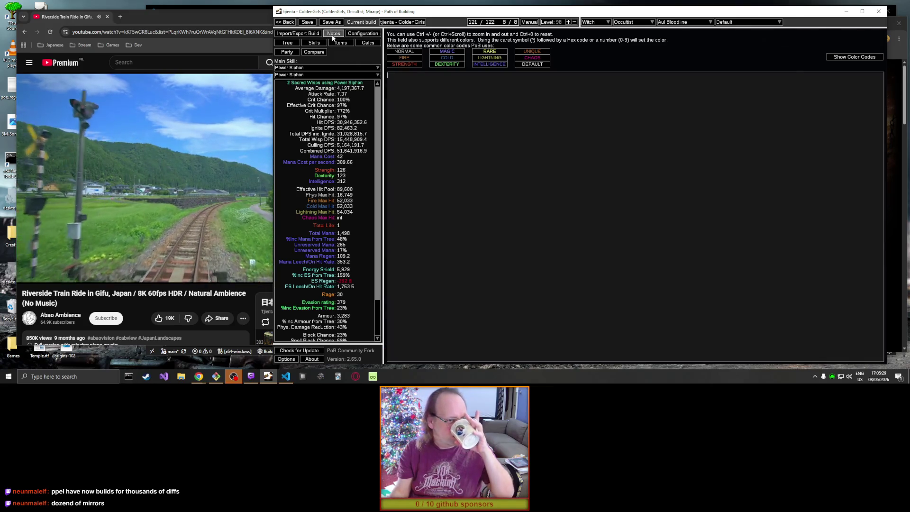
pyautogui.click(490, 141)
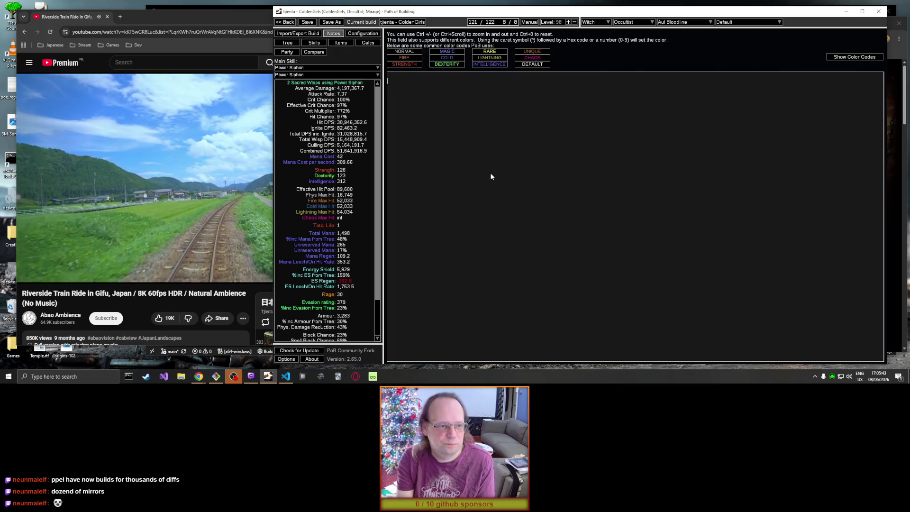
pyautogui.write('Crafting')
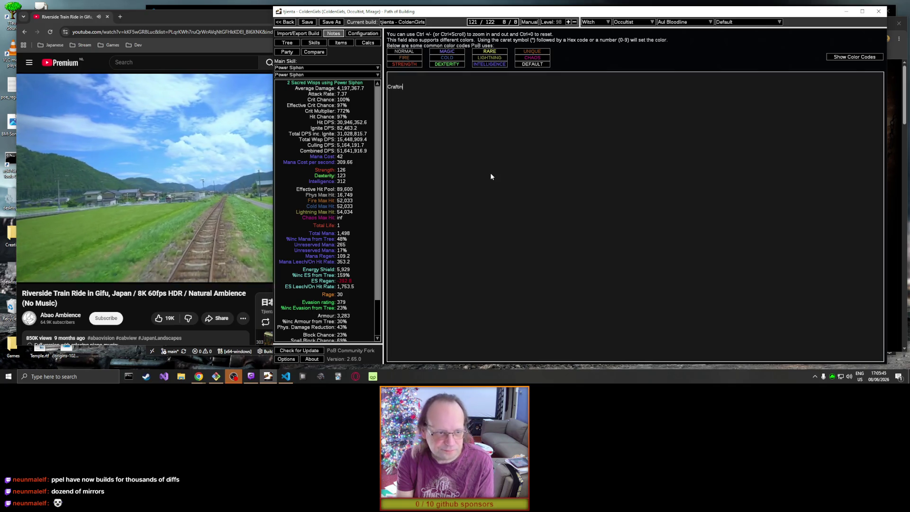
pyautogui.press('Return')
pyautogui.write('=======')
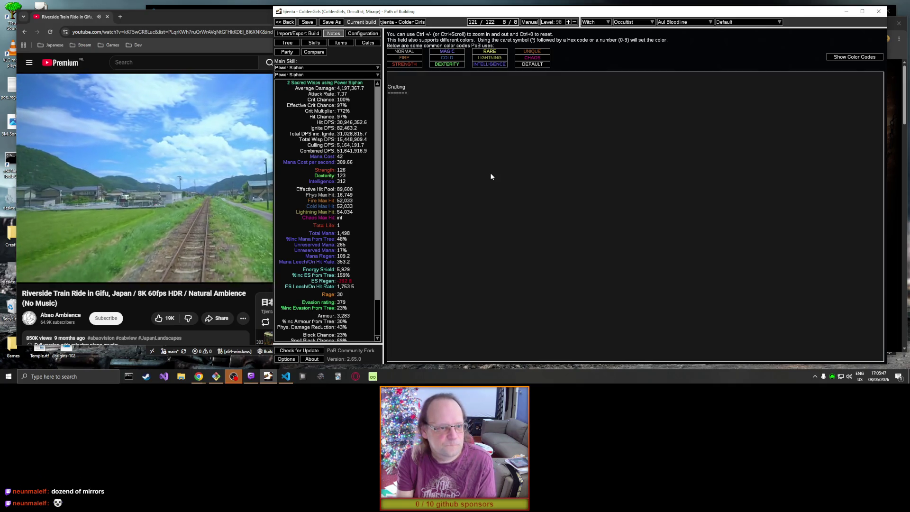
pyautogui.press('Return')
pyautogui.write('Armor ')
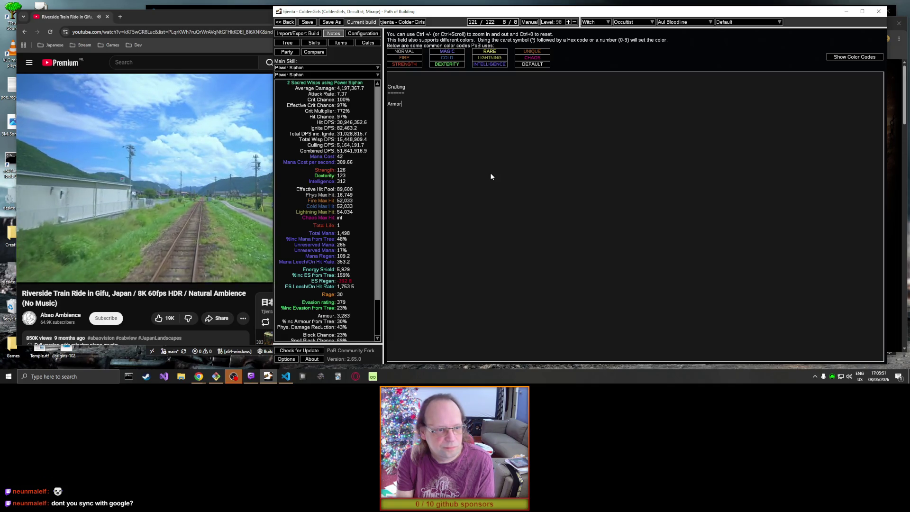
pyautogui.write('------')
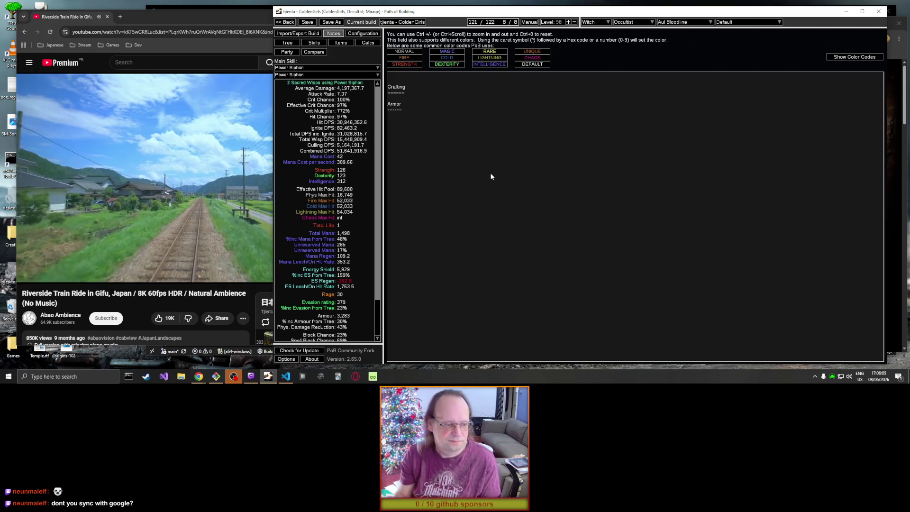
pyautogui.moveTo(201, 378)
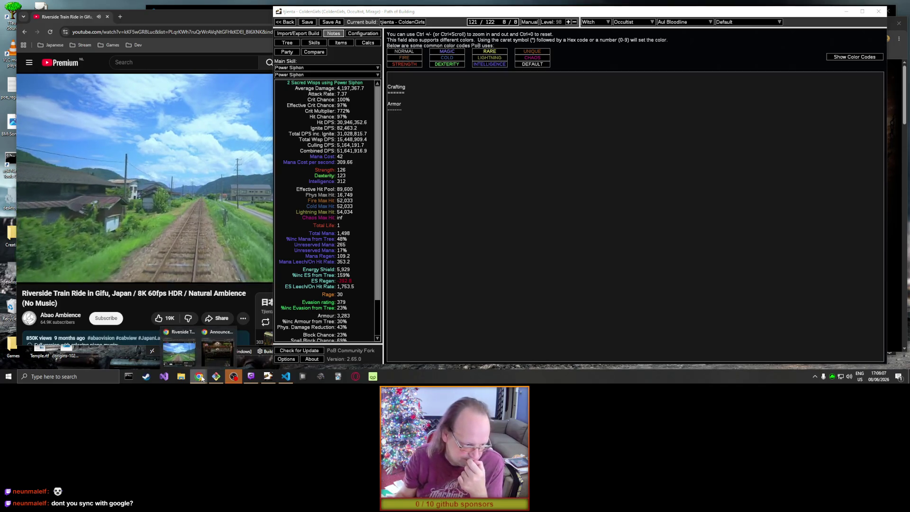
pyautogui.click(180, 346)
# Step: Load craftofexile.com in Chrome and choose the Body Armours base group
pyautogui.moveTo(652, 24); pyautogui.dragTo(713, 50)
pyautogui.click(709, 63)
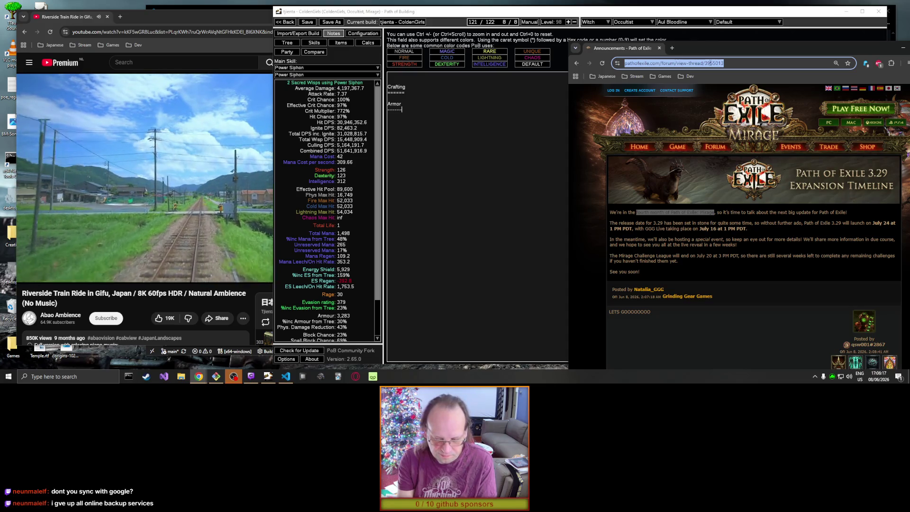
pyautogui.write('craf')
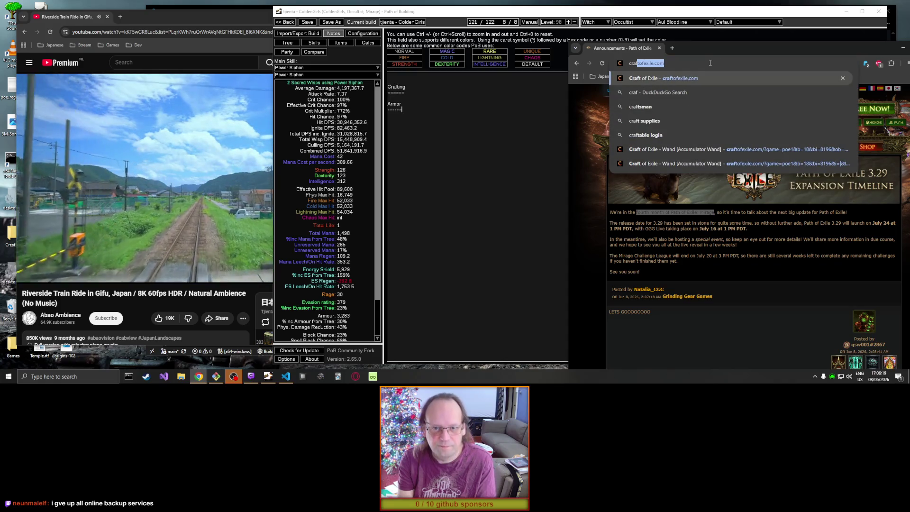
pyautogui.press('Return')
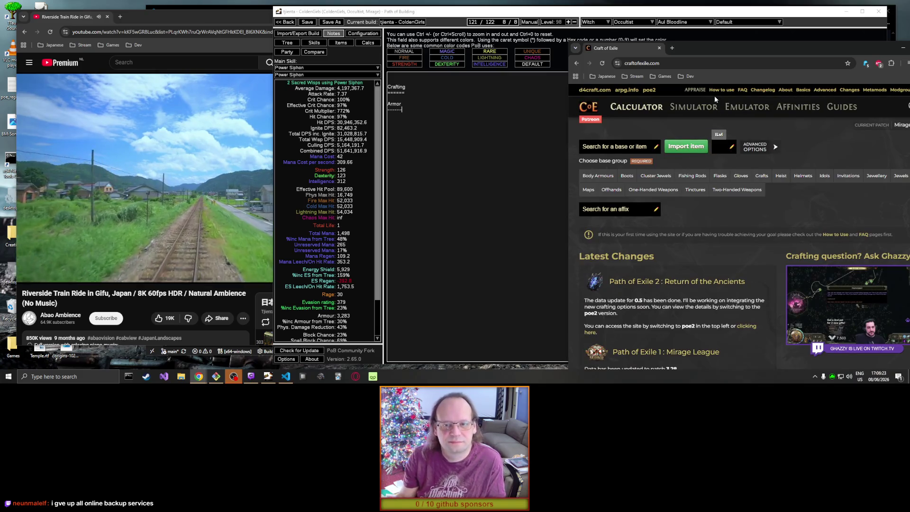
pyautogui.moveTo(726, 46); pyautogui.dragTo(694, 5)
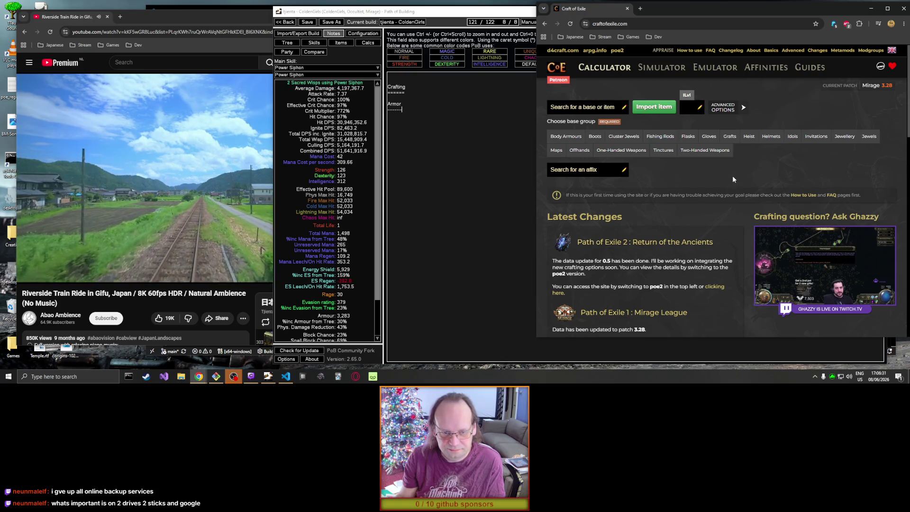
pyautogui.click(565, 136)
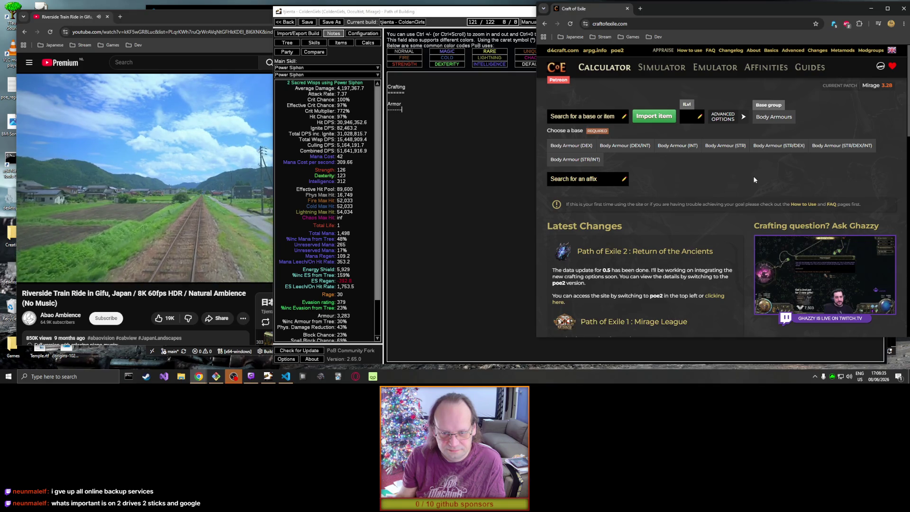
# Step: Pick the Body Armour (DEX/INT) base and the Necrotic Armour item, then return to Path of Building
pyautogui.click(624, 145)
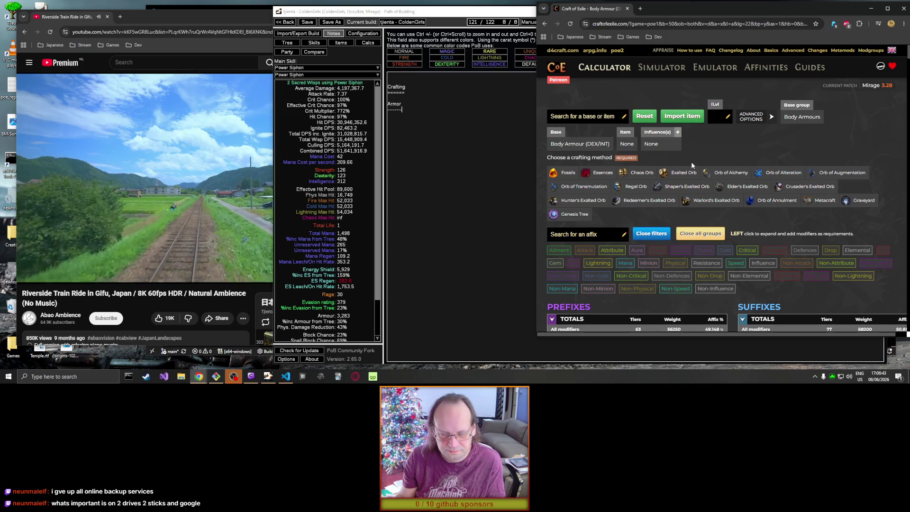
pyautogui.click(628, 145)
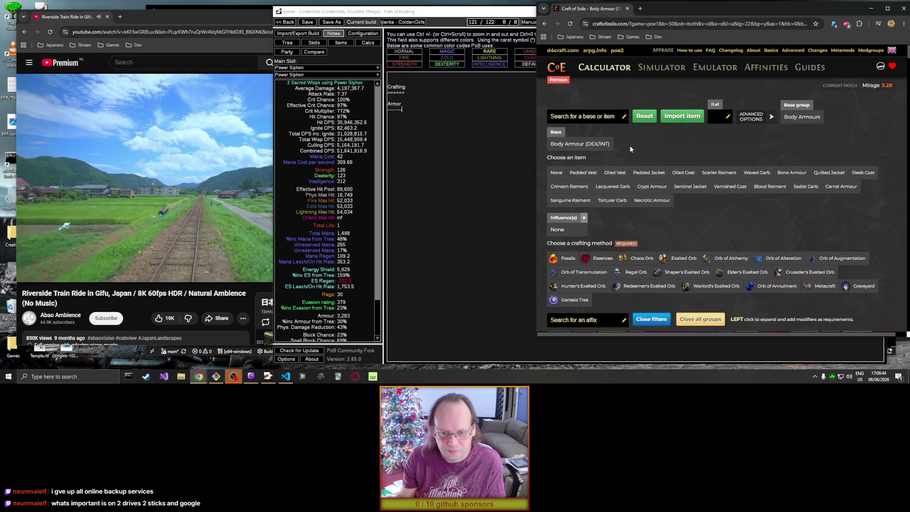
pyautogui.click(650, 202)
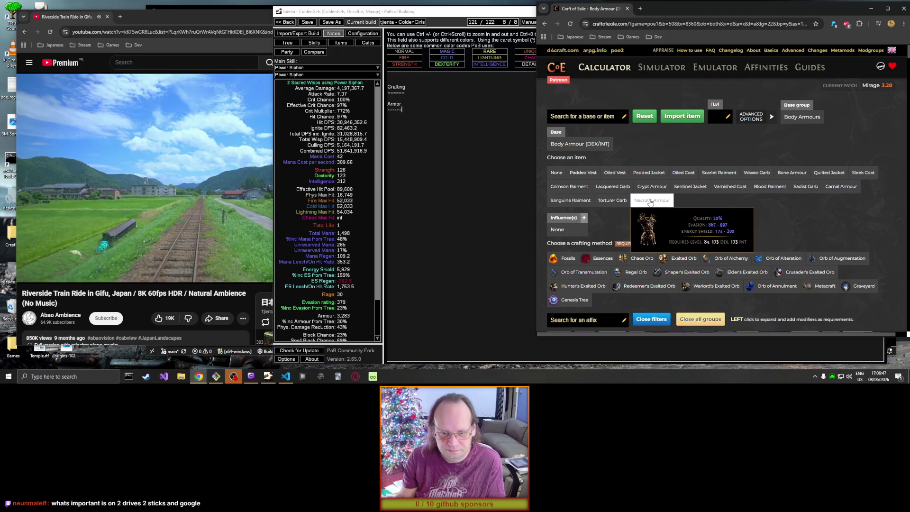
pyautogui.click(408, 112)
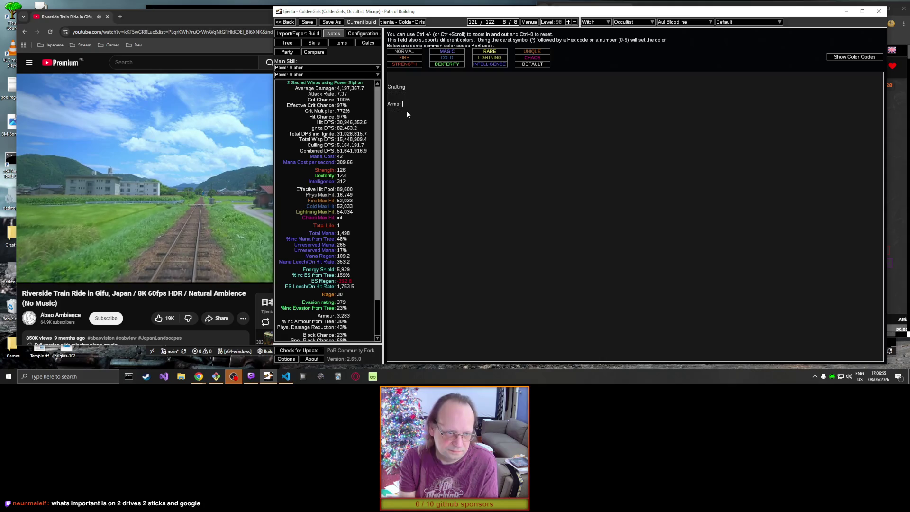
# Step: Add the line '* Base: Necrotic Armor' under the Armor subheading in the notes
pyautogui.click(407, 112)
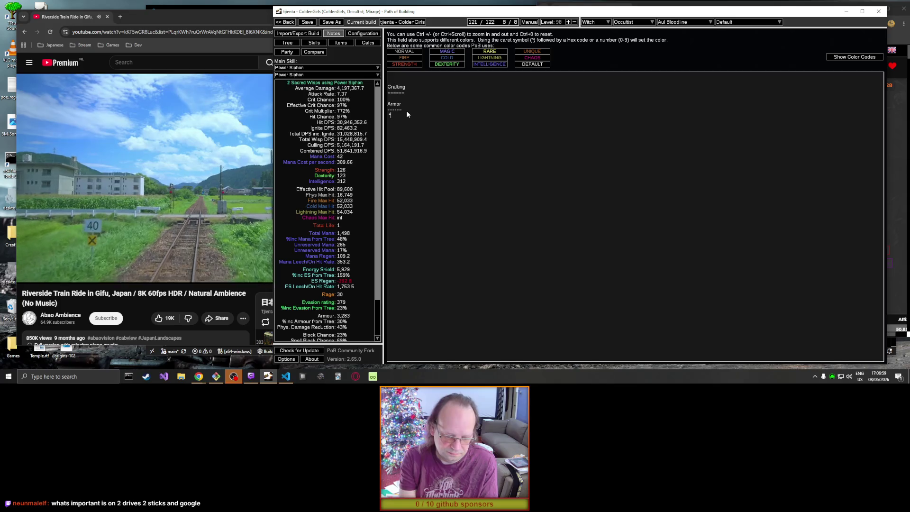
pyautogui.write('* Base:')
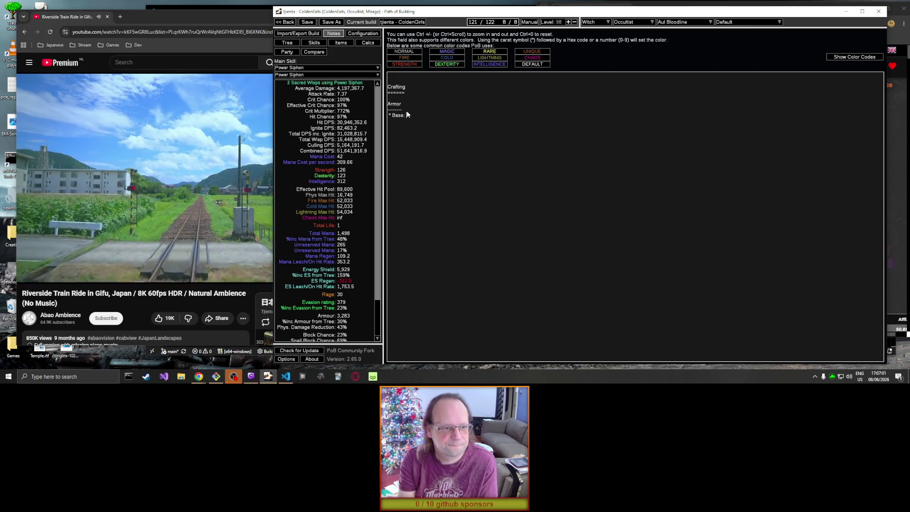
pyautogui.write(' Necr')
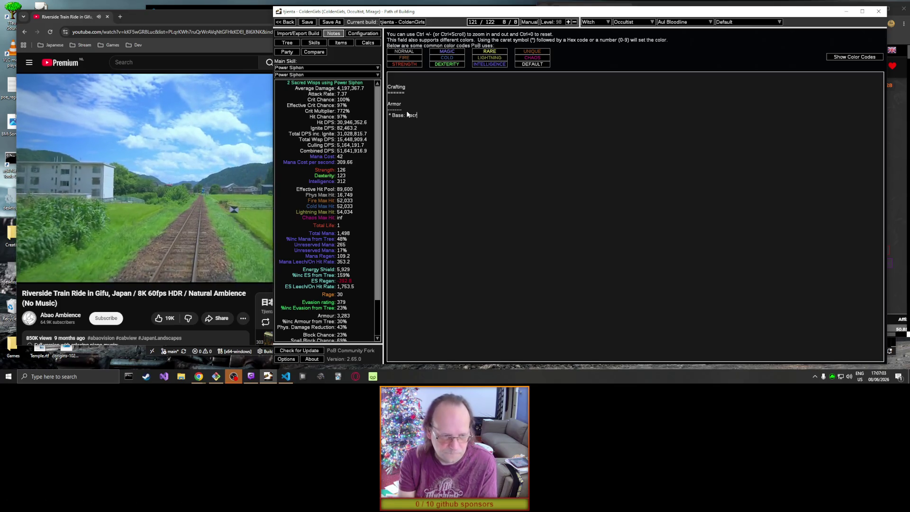
pyautogui.write('otic Armo')
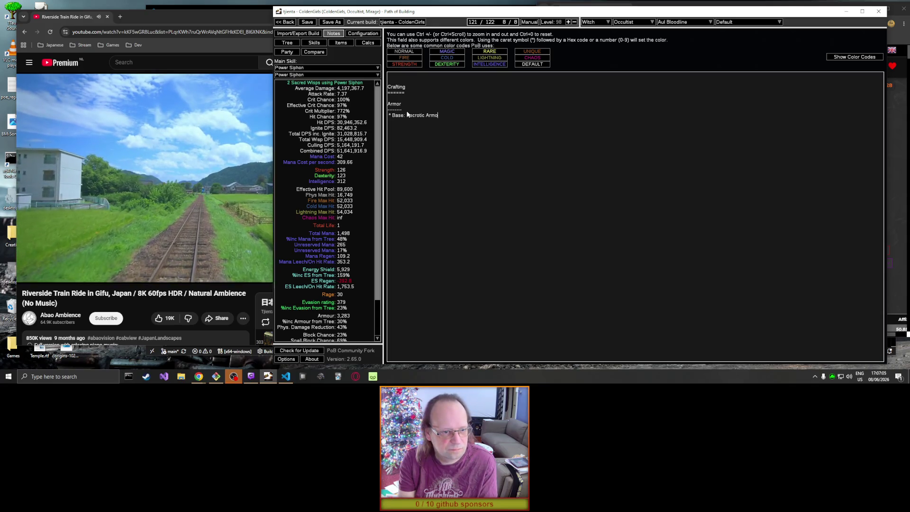
pyautogui.write('r')
pyautogui.moveTo(669, 13)
pyautogui.mouseDown()
pyautogui.moveTo(557, 10)
pyautogui.moveTo(568, 21)
pyautogui.moveTo(656, 19)
pyautogui.moveTo(511, 32)
pyautogui.moveTo(590, 43)
pyautogui.moveTo(635, 34)
pyautogui.mouseUp()
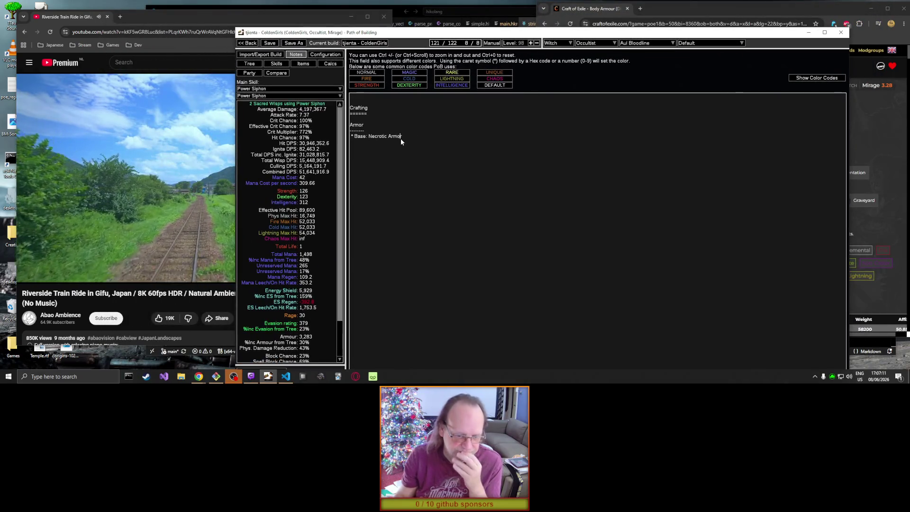
# Step: Respell the heading 'Armor' as 'Armour' and add one dash to its underline
pyautogui.press('Up')
pyautogui.press('Up')
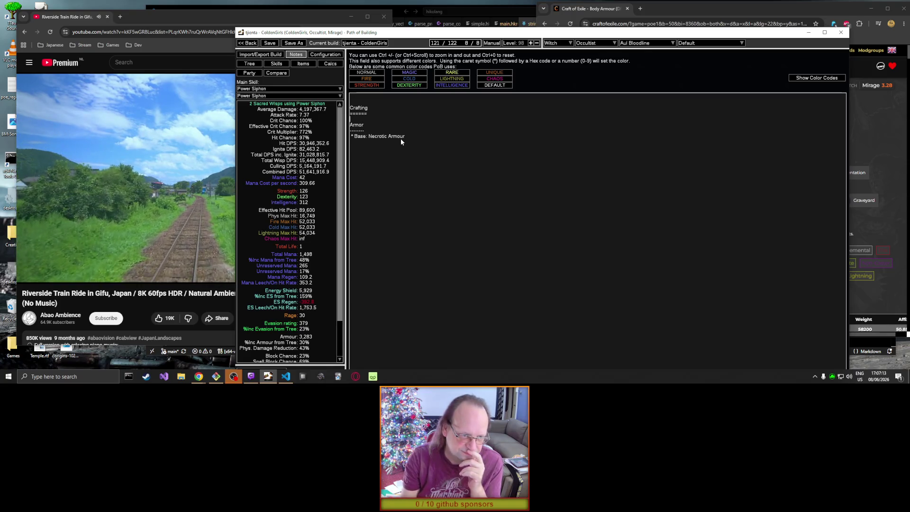
pyautogui.write('u')
pyautogui.press('Down')
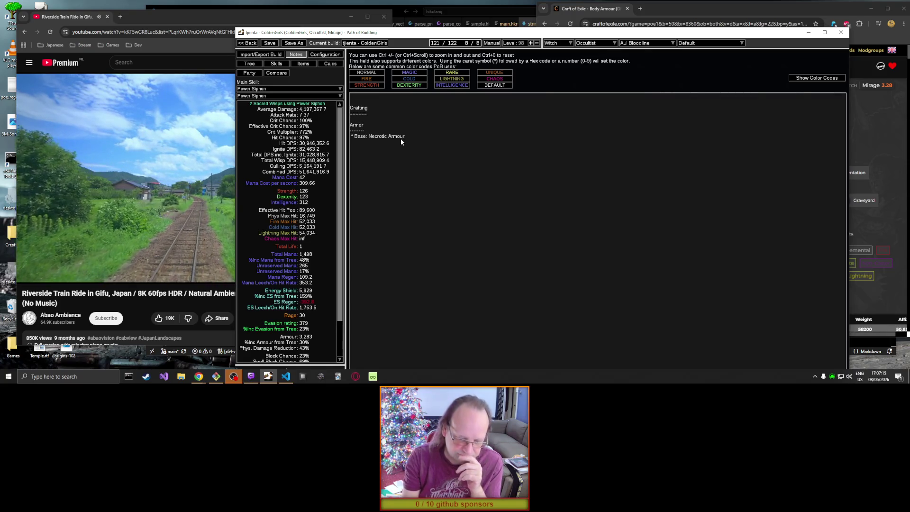
pyautogui.write('-')
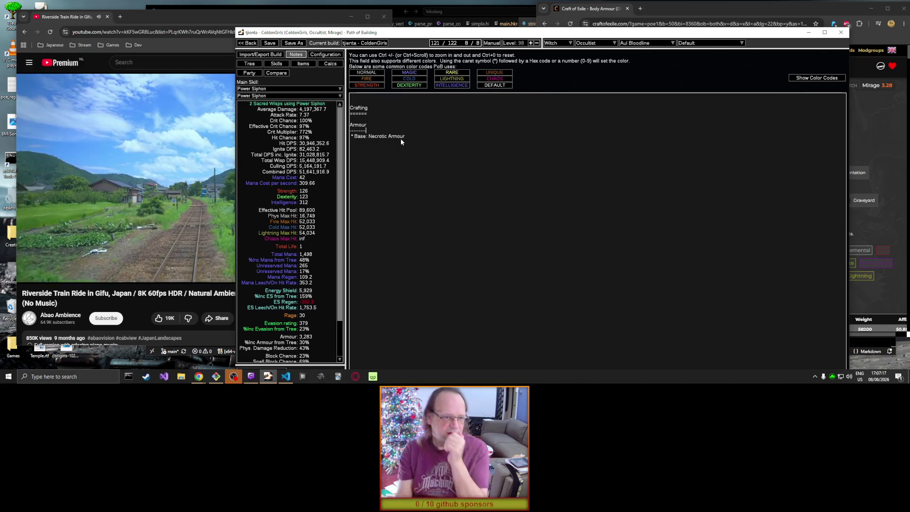
pyautogui.click(860, 58)
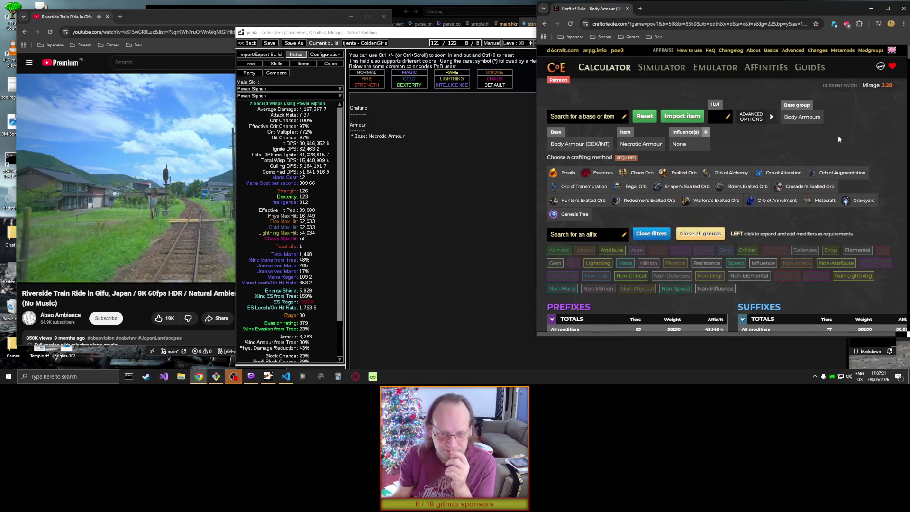
pyautogui.scroll(-3, 837, 138)
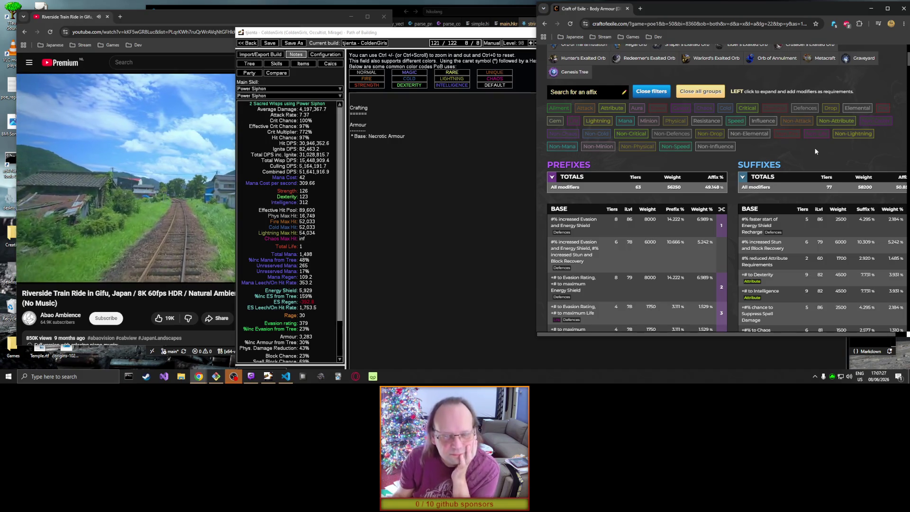
pyautogui.scroll(1, 791, 157)
pyautogui.scroll(1, 791, 158)
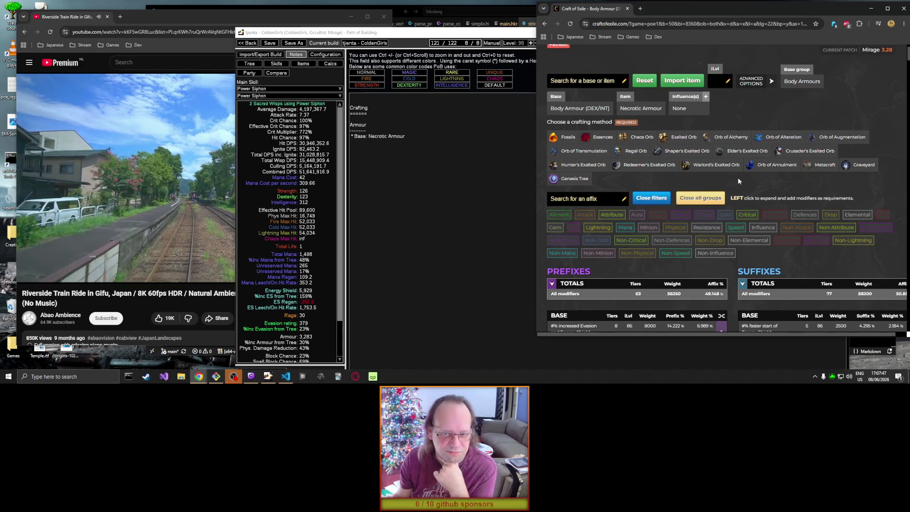
pyautogui.click(435, 156)
pyautogui.write('(high')
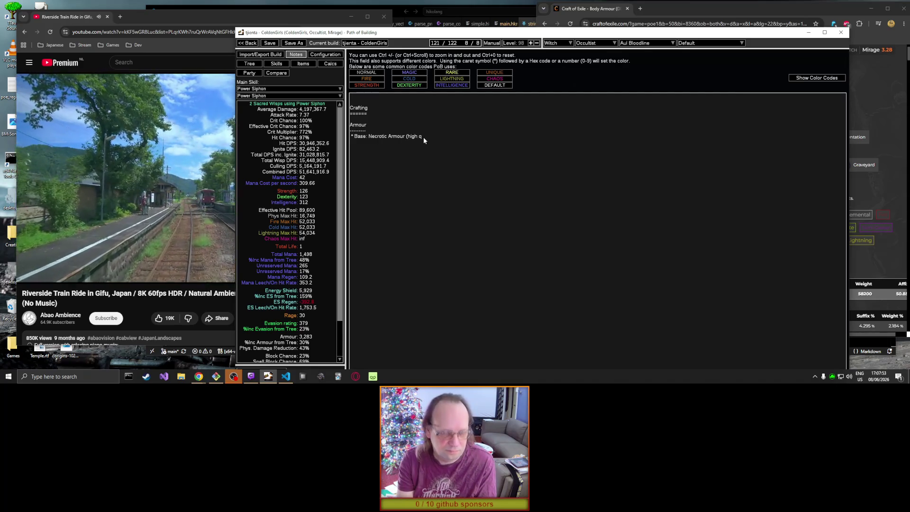
# Step: Finish the base line as '(high quality)' and start a new '*' bullet below it
pyautogui.write('quality)')
pyautogui.press('Return')
pyautogui.write('*')
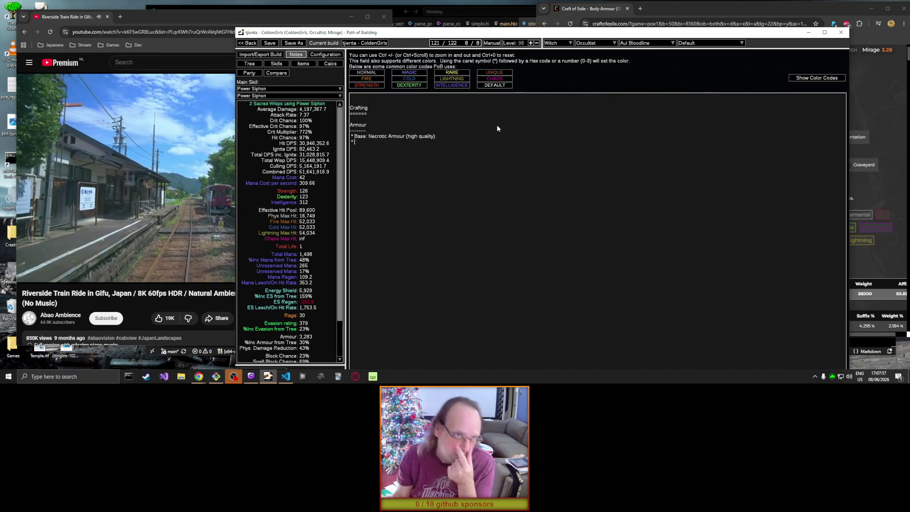
pyautogui.click(670, 10)
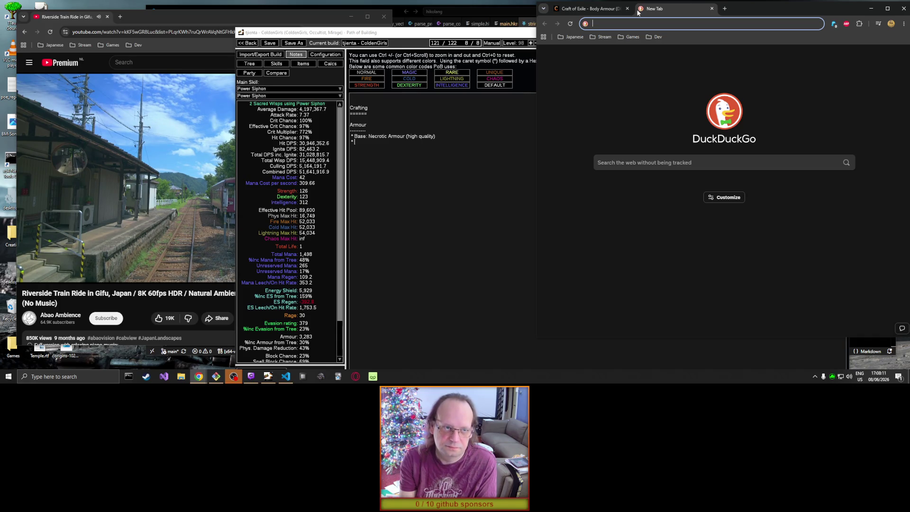
# Step: Search the web for 'poe currency' and open the PoE Wiki Currency page
pyautogui.write('poe ')
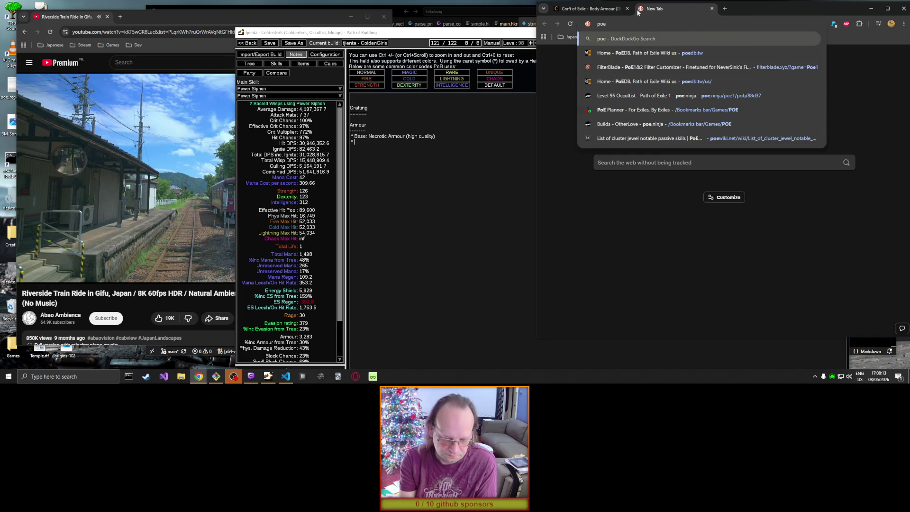
pyautogui.write('currency')
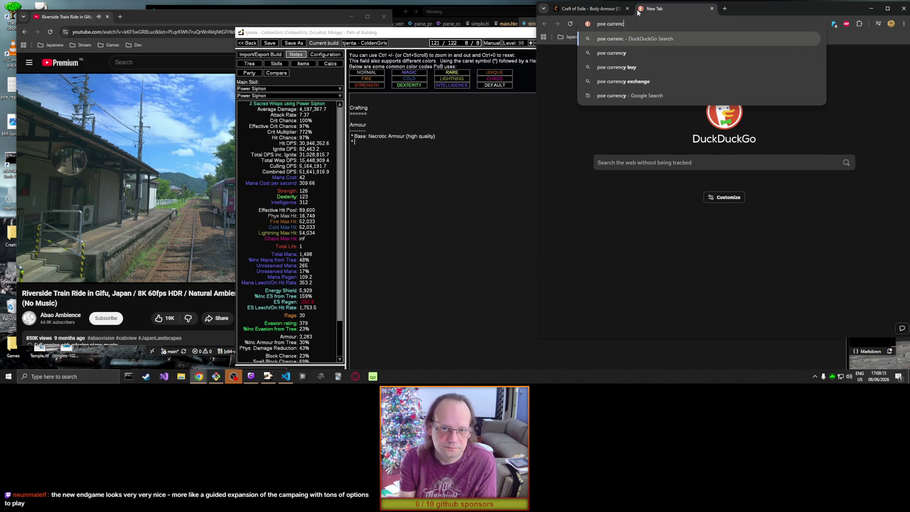
pyautogui.press('Return')
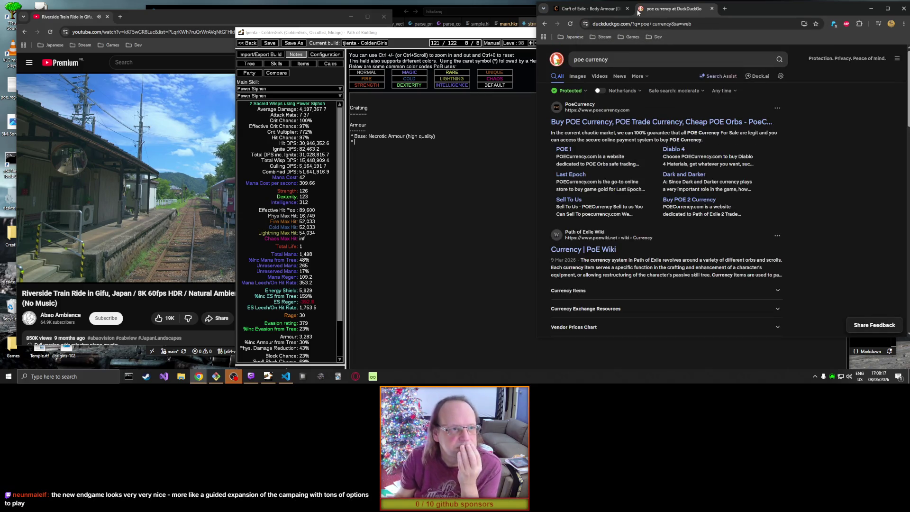
pyautogui.click(627, 124)
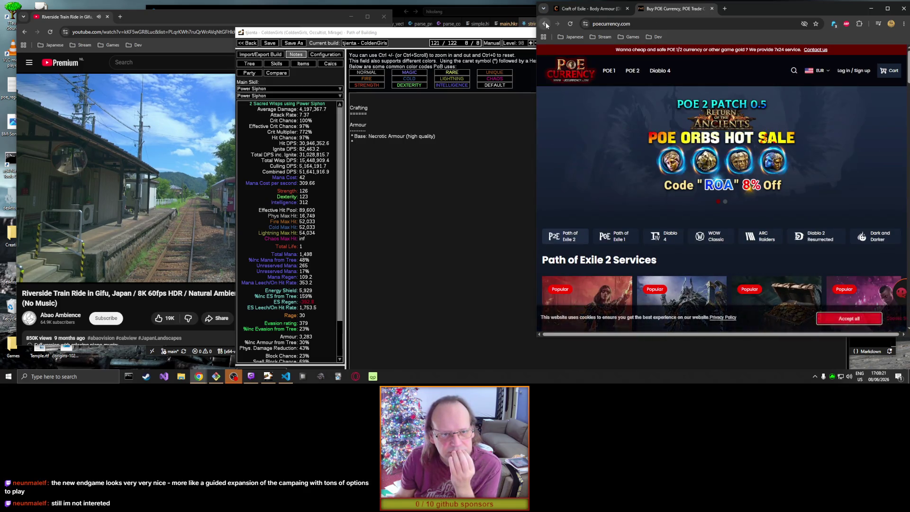
pyautogui.click(545, 23)
pyautogui.click(614, 249)
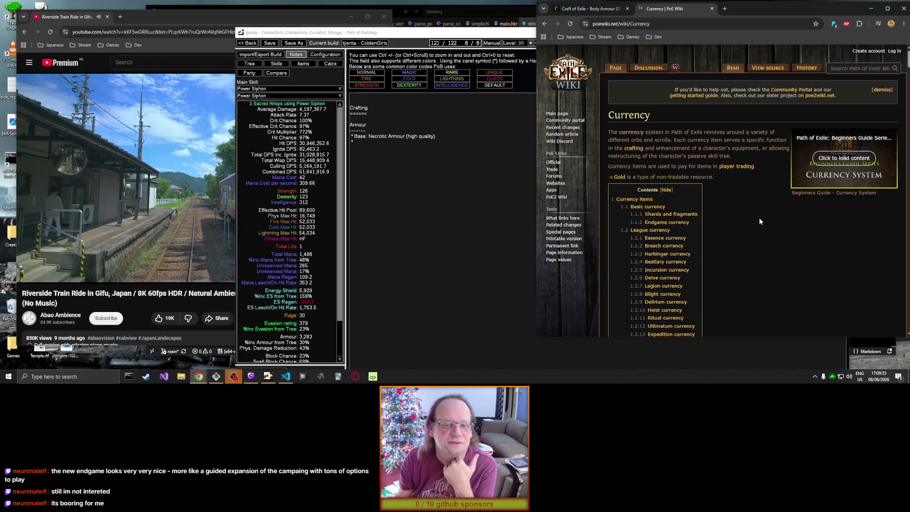
# Step: Look over the Basic currency orbs, then return to Craft of Exile's body armour affixes
pyautogui.scroll(-3, 757, 219)
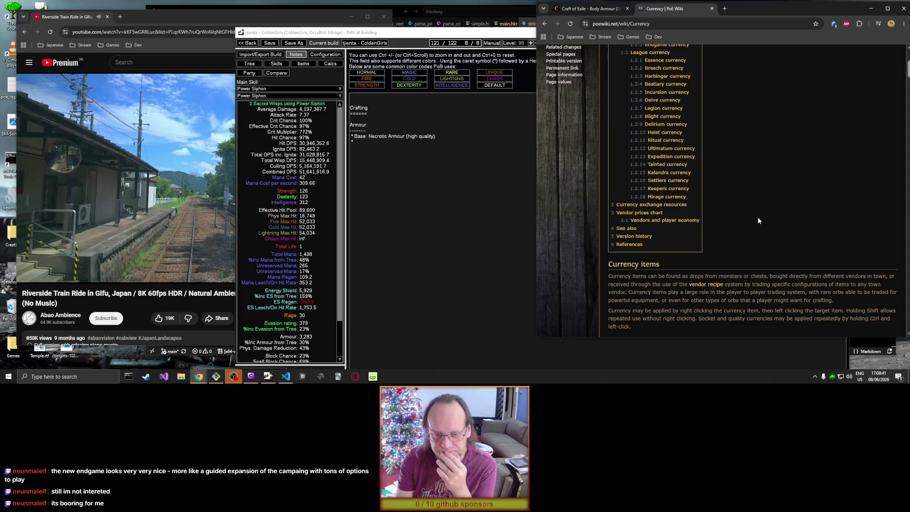
pyautogui.scroll(-5, 757, 221)
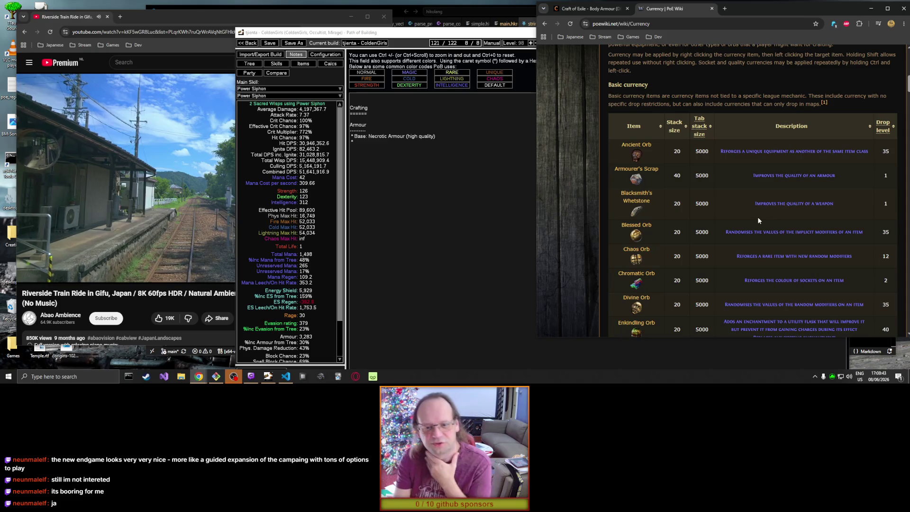
pyautogui.scroll(-1, 757, 218)
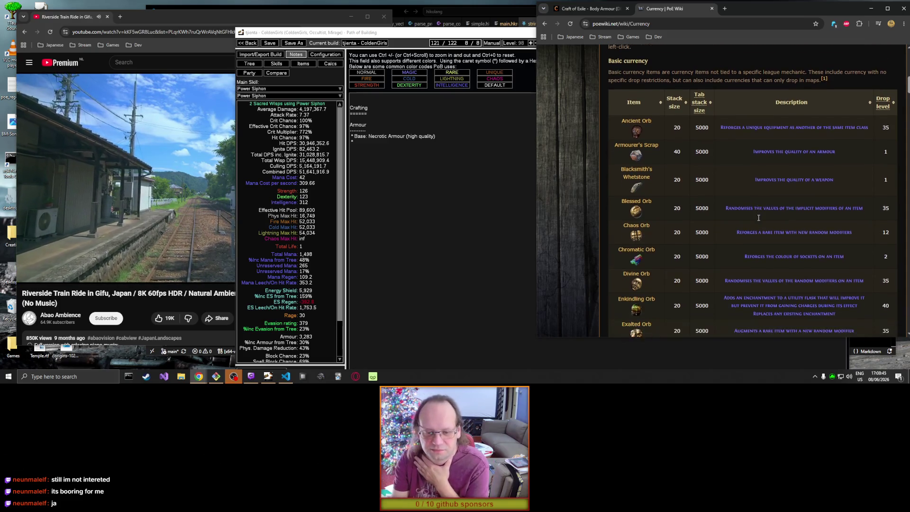
pyautogui.scroll(-1, 758, 217)
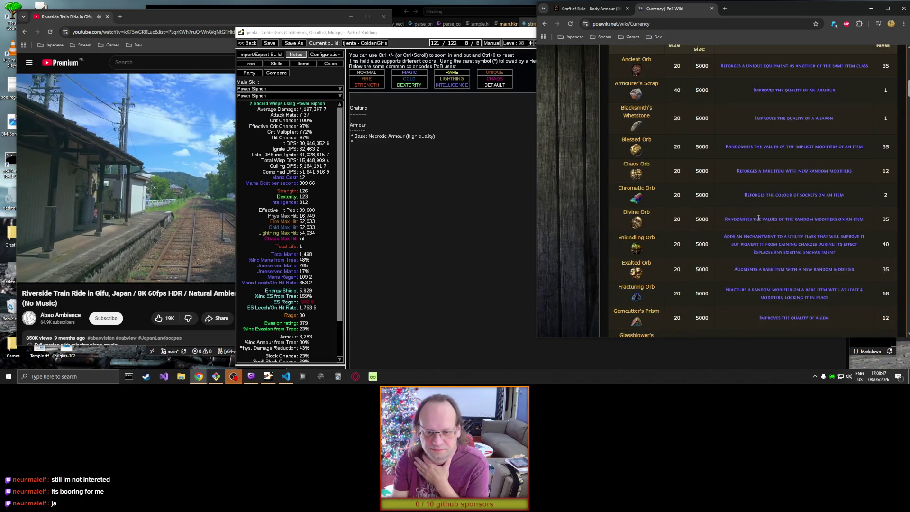
pyautogui.scroll(-3, 758, 218)
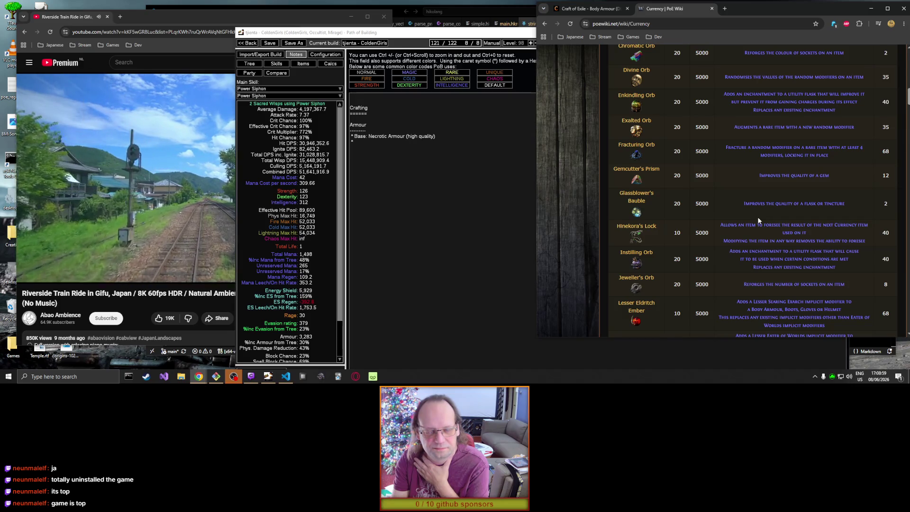
pyautogui.scroll(2, 757, 217)
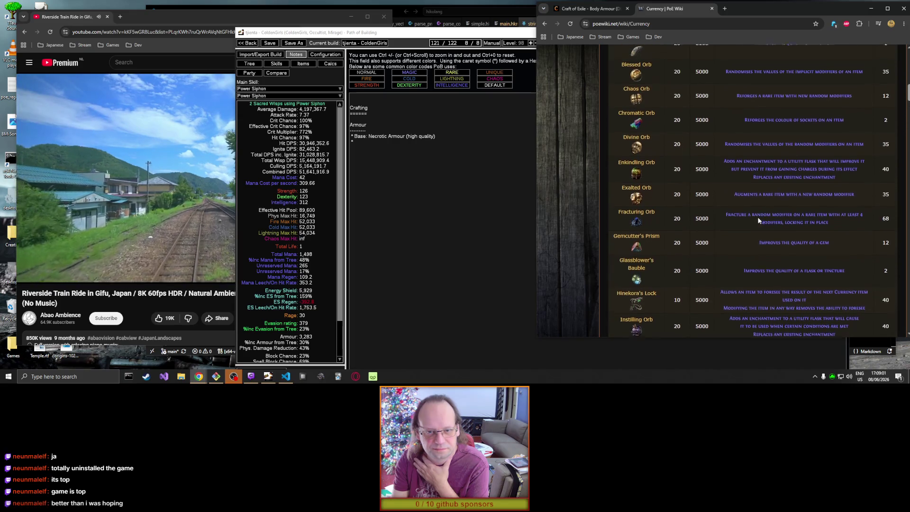
pyautogui.scroll(3, 757, 217)
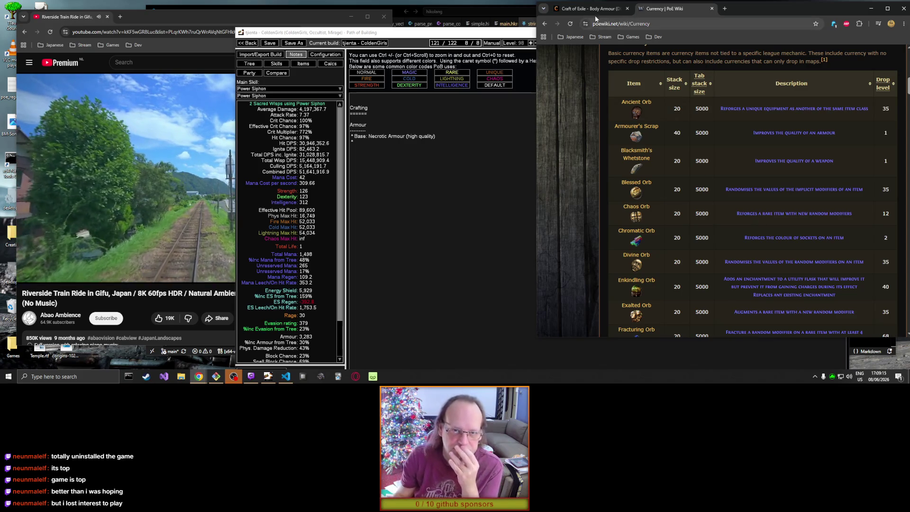
pyautogui.hotkey('ctrl', 'shift', 'Tab')
pyautogui.scroll(-10, 703, 237)
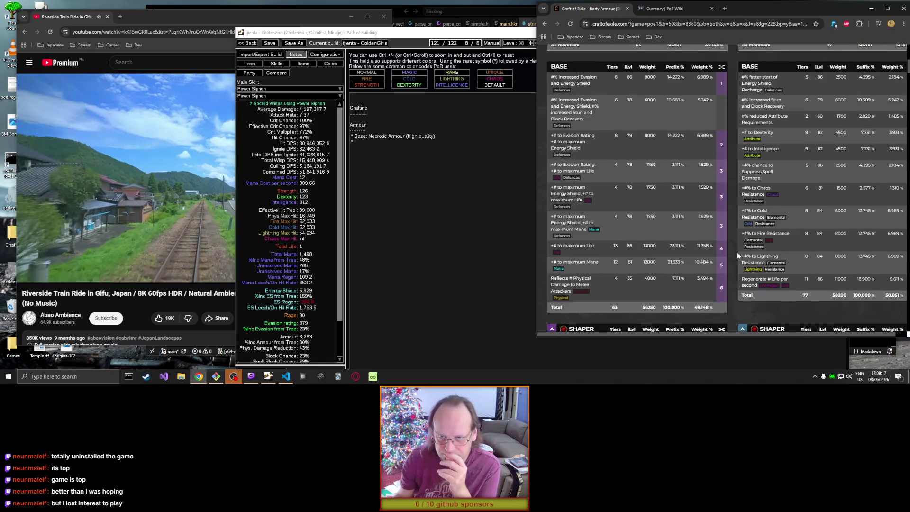
# Step: Shift the browser window aside and return to the Path of Building build notes
pyautogui.moveTo(827, 10); pyautogui.dragTo(792, 19)
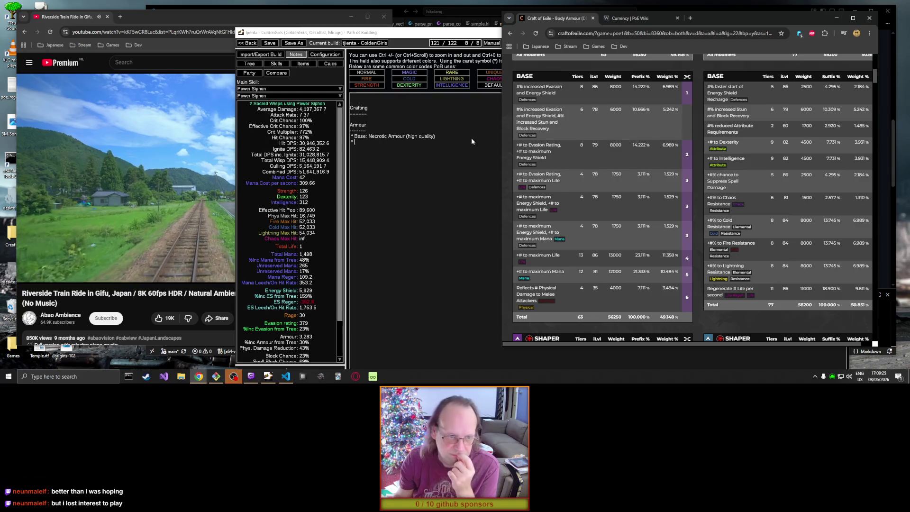
pyautogui.click(436, 138)
# Step: Add a quality of 28 to the Necrotic Armour line, then bring Craft of Exile forward
pyautogui.write('28')
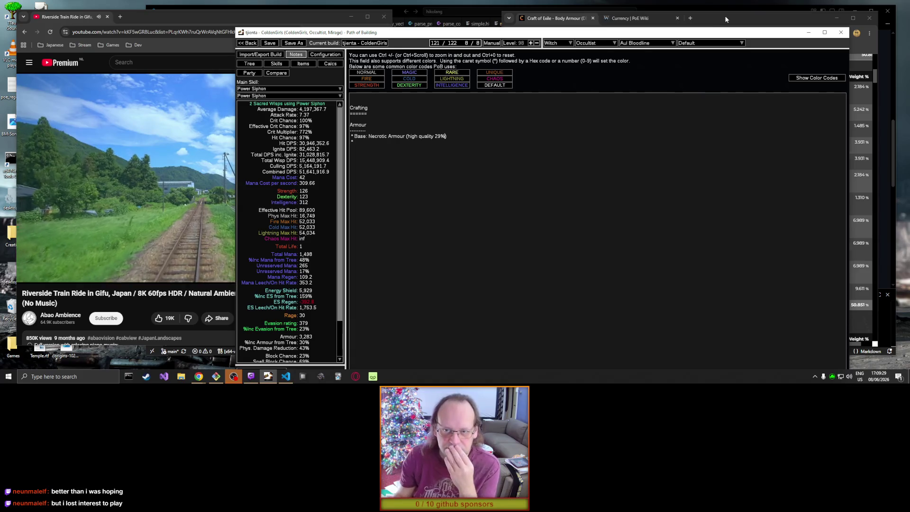
pyautogui.click(725, 19)
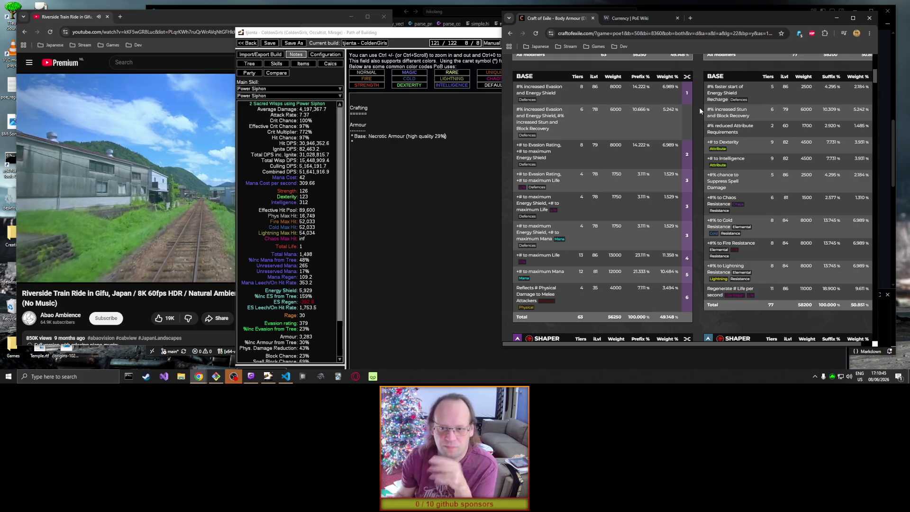
# Step: Show the 18% and 32% tiers of reduced Attribute Requirements, then bring up the PoE Wiki Currency tab
pyautogui.click(737, 130)
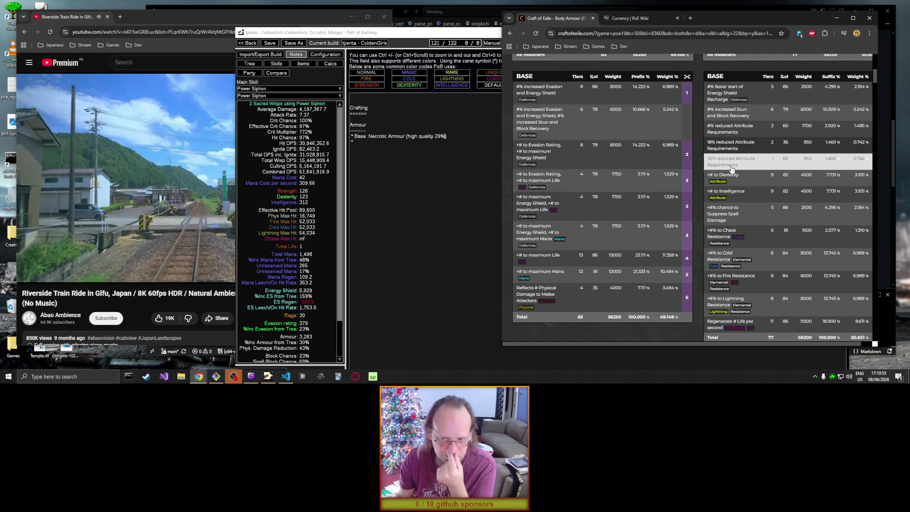
pyautogui.click(643, 18)
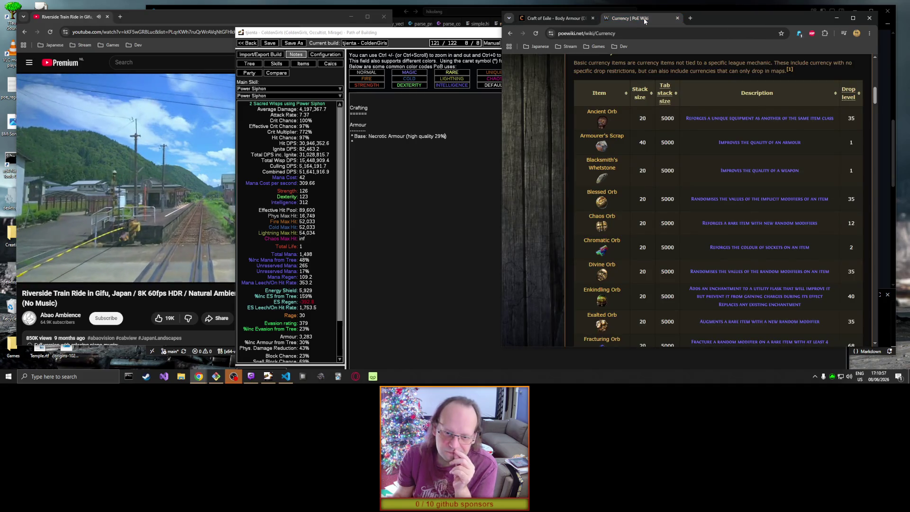
# Step: Scroll past the basic currency and shards tables down to the Endgame currency table
pyautogui.scroll(-3, 567, 131)
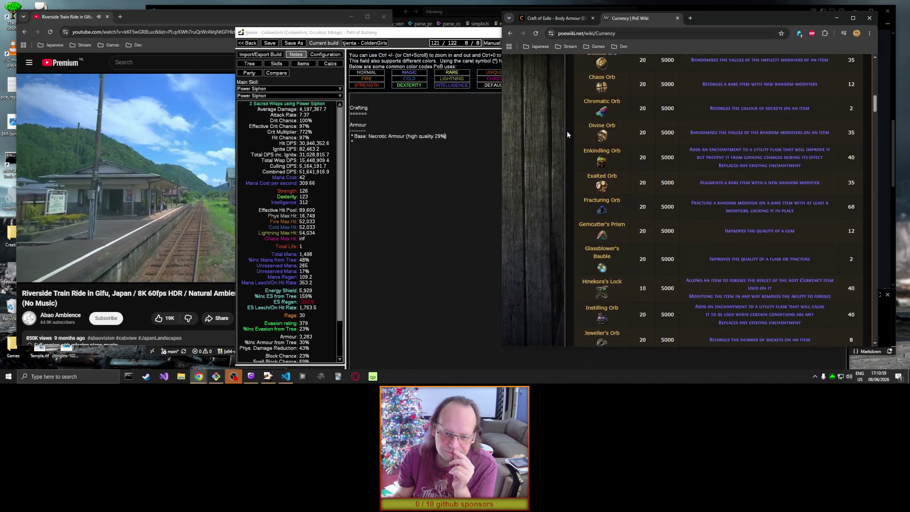
pyautogui.scroll(-1, 566, 132)
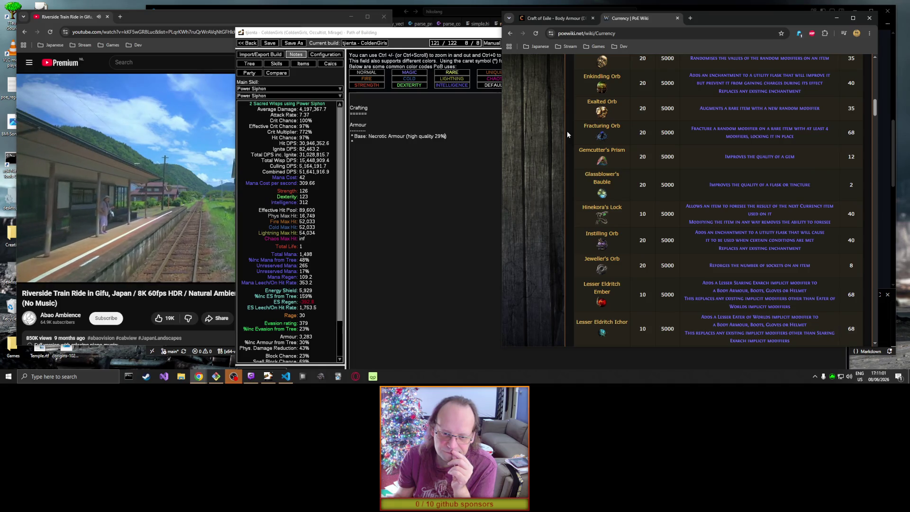
pyautogui.scroll(-3, 567, 131)
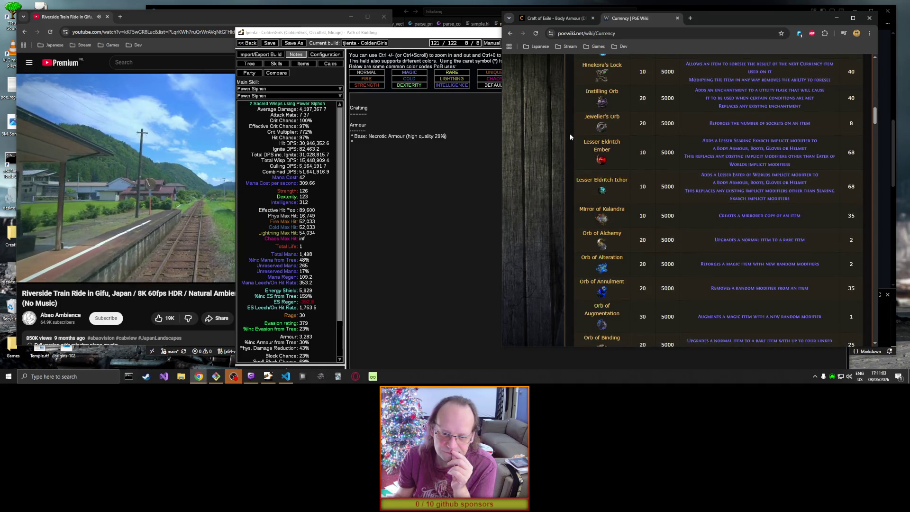
pyautogui.scroll(-2, 569, 136)
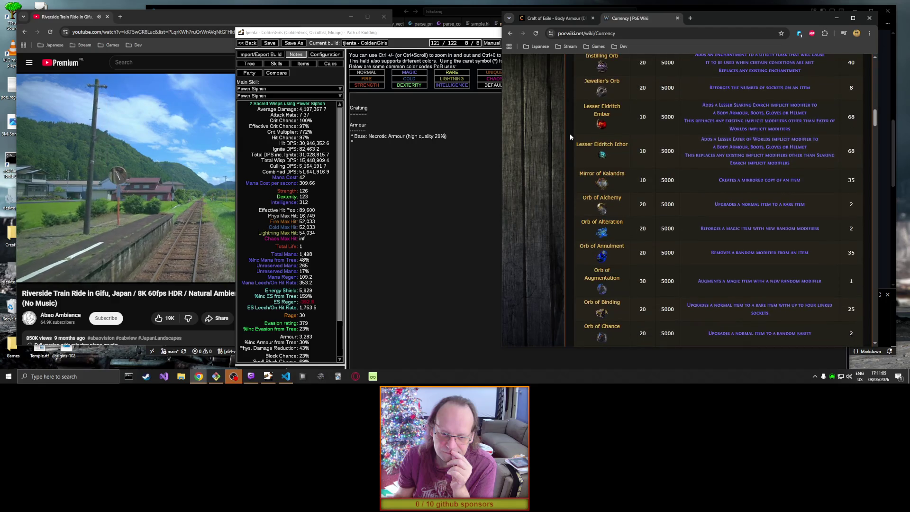
pyautogui.scroll(-1, 569, 137)
pyautogui.scroll(-3, 569, 136)
pyautogui.scroll(-2, 569, 137)
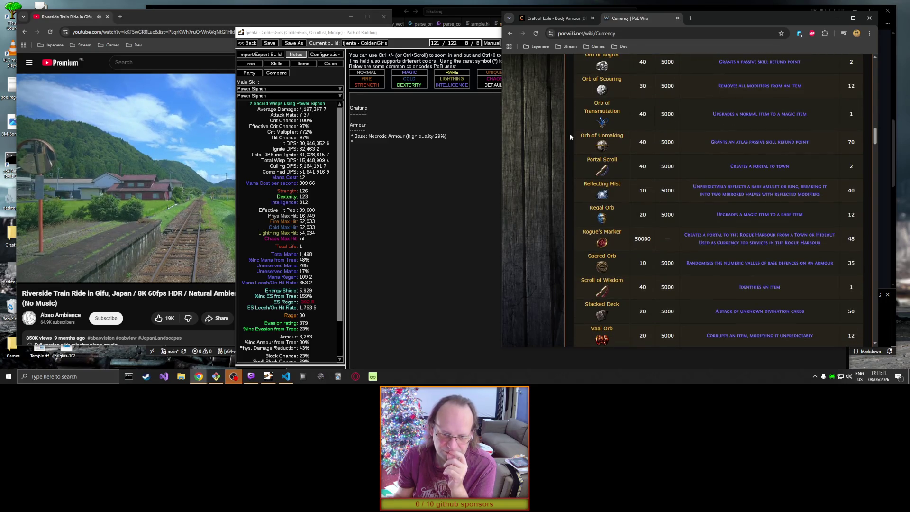
pyautogui.scroll(-2, 570, 136)
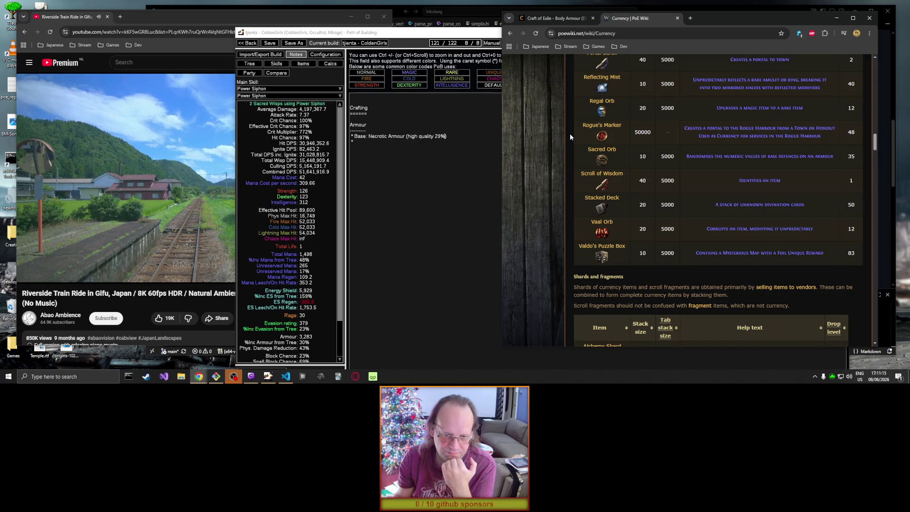
pyautogui.scroll(-3, 569, 137)
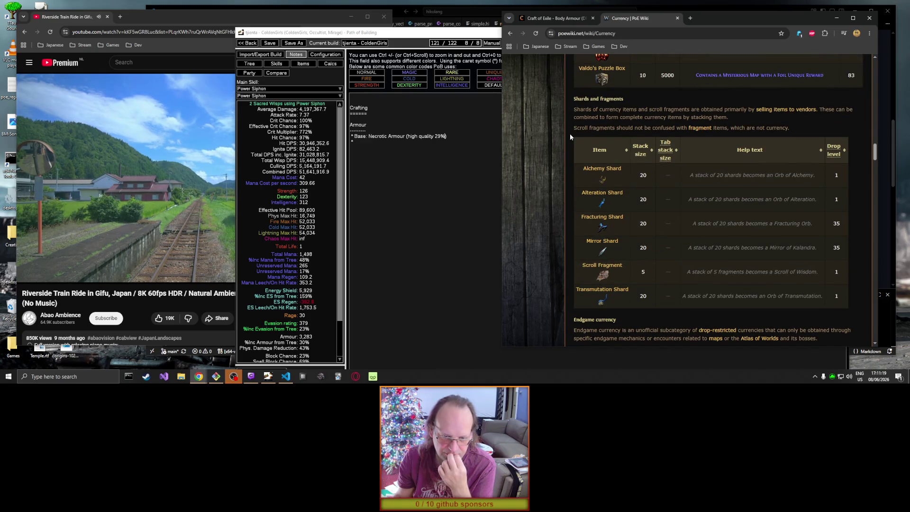
pyautogui.scroll(-3, 570, 137)
pyautogui.scroll(-2, 570, 137)
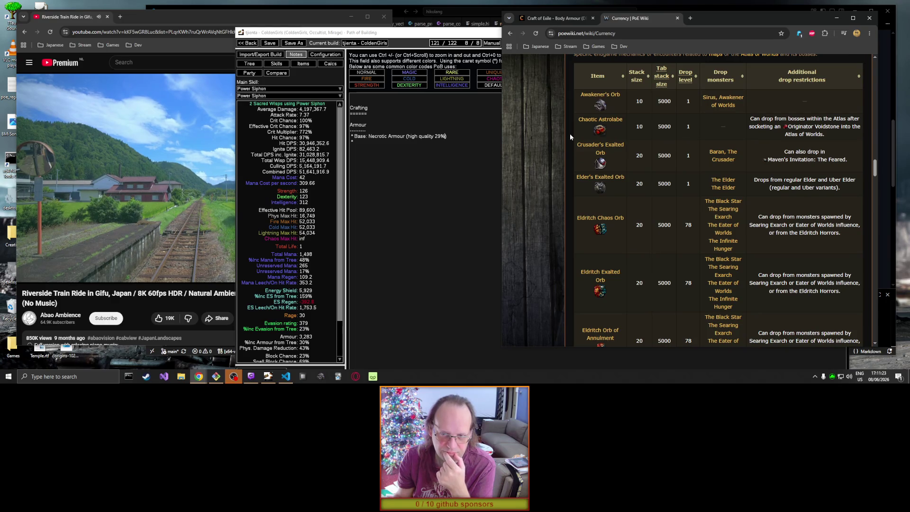
# Step: Read down through the Endgame and League currency sections of the Currency page
pyautogui.moveTo(595, 101)
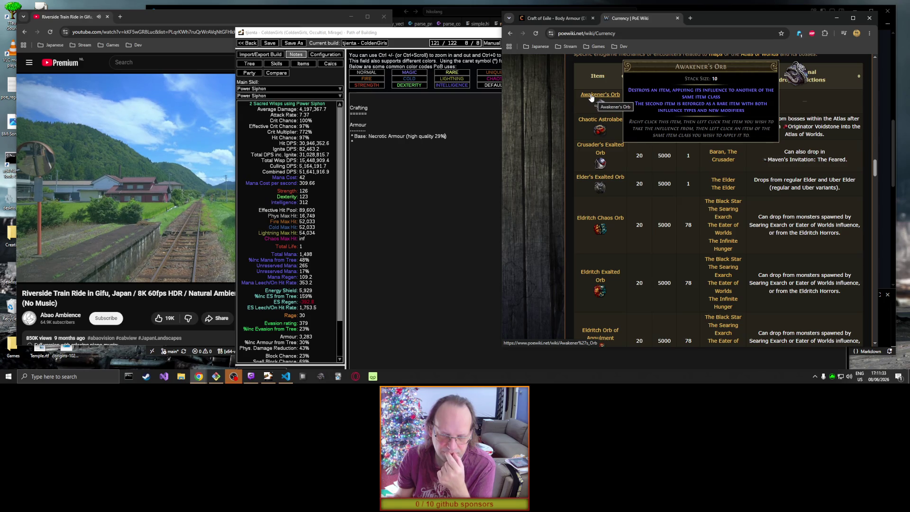
pyautogui.moveTo(587, 179)
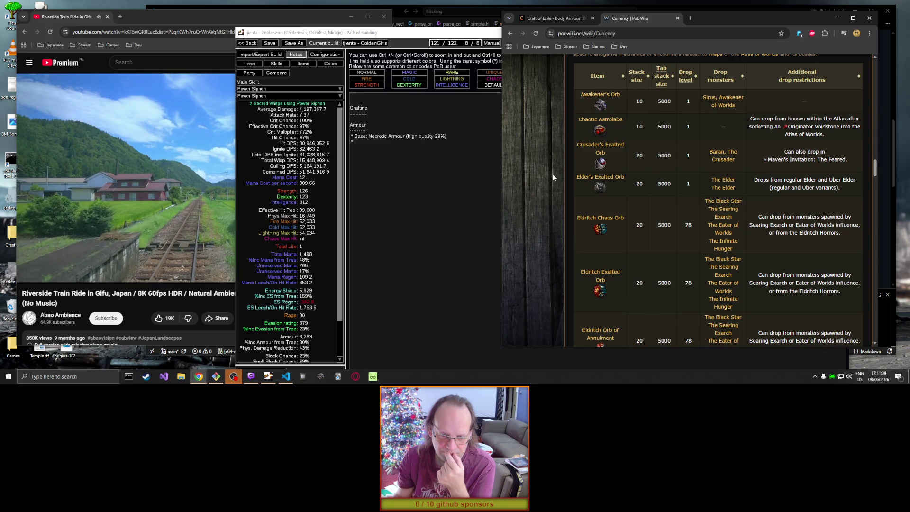
pyautogui.scroll(-2, 553, 176)
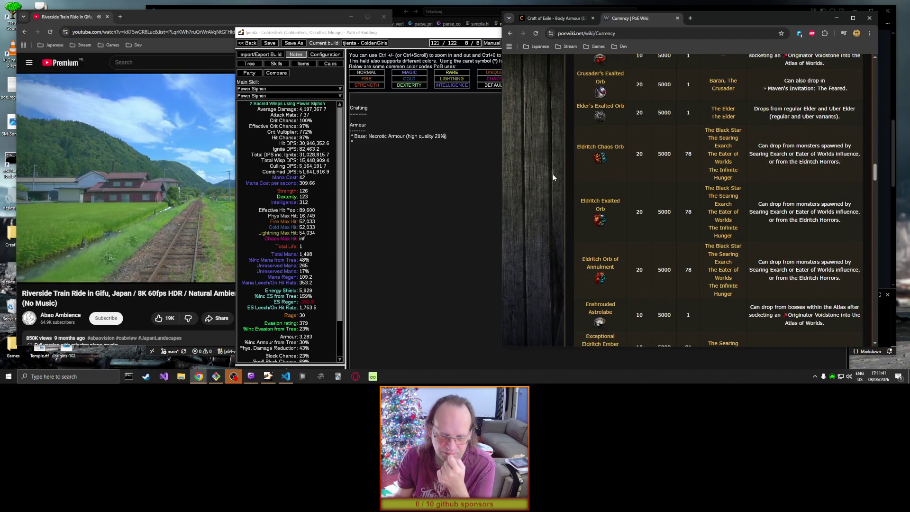
pyautogui.scroll(-4, 552, 177)
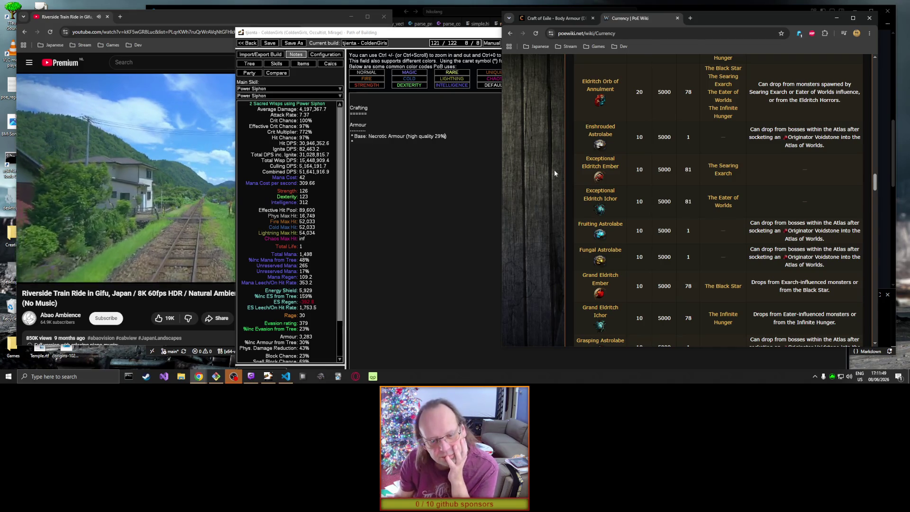
pyautogui.scroll(-2, 554, 171)
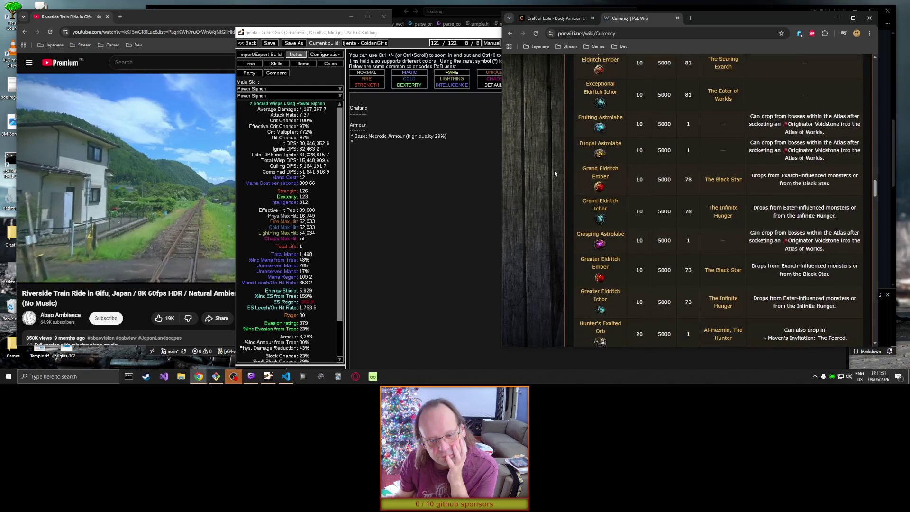
pyautogui.scroll(-3, 554, 173)
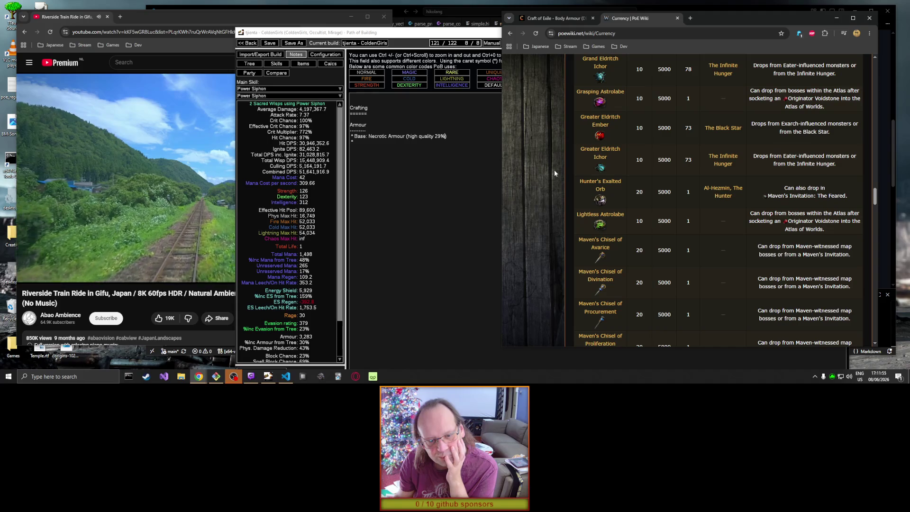
pyautogui.scroll(-4, 554, 173)
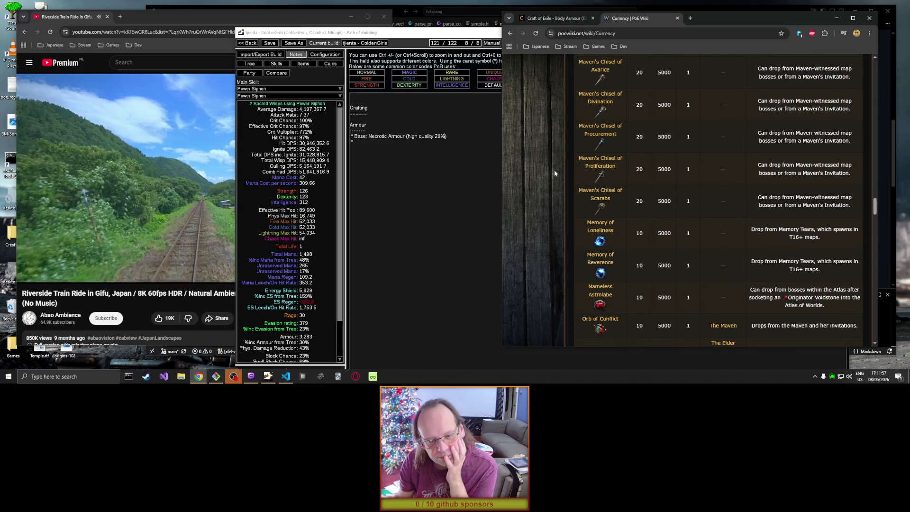
pyautogui.scroll(-2, 554, 173)
pyautogui.scroll(-3, 555, 173)
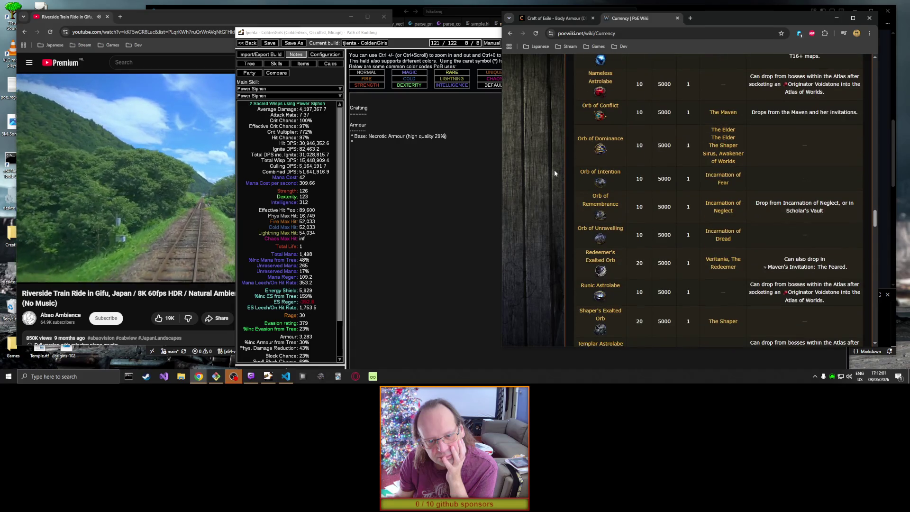
pyautogui.scroll(-3, 555, 173)
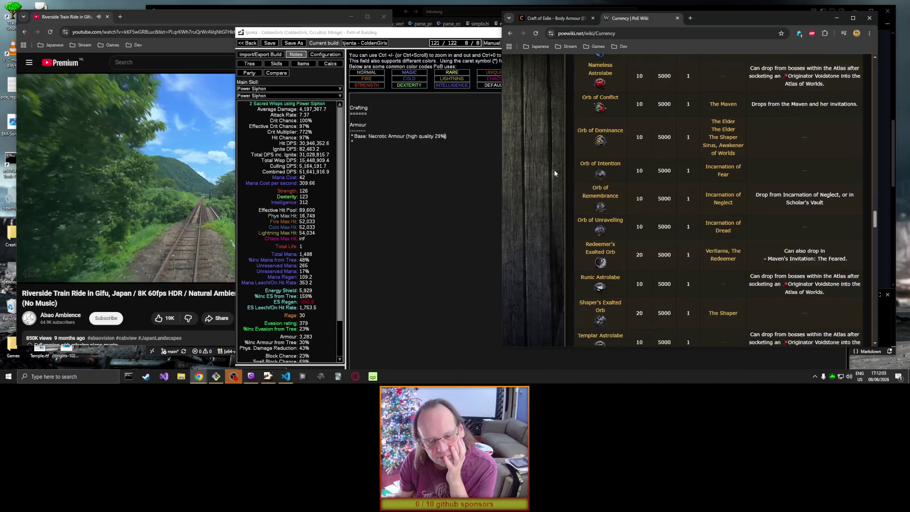
pyautogui.scroll(-6, 555, 171)
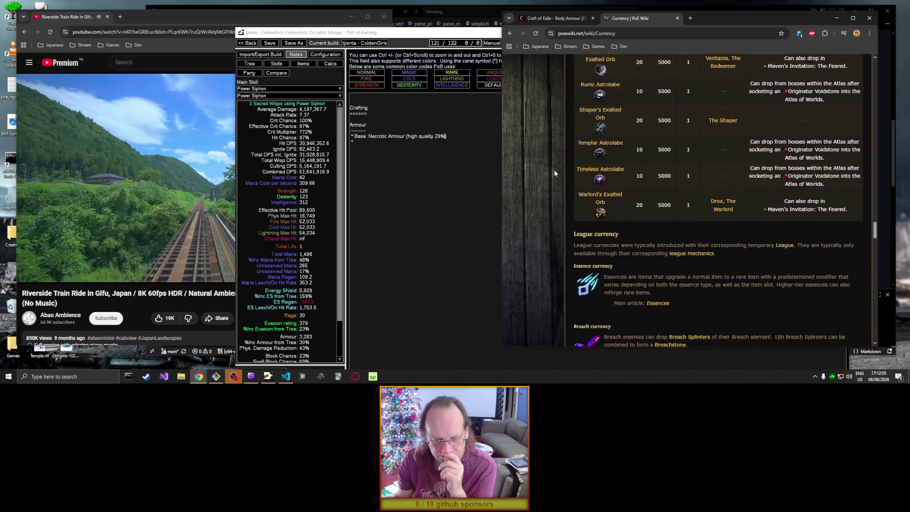
pyautogui.scroll(-8, 554, 173)
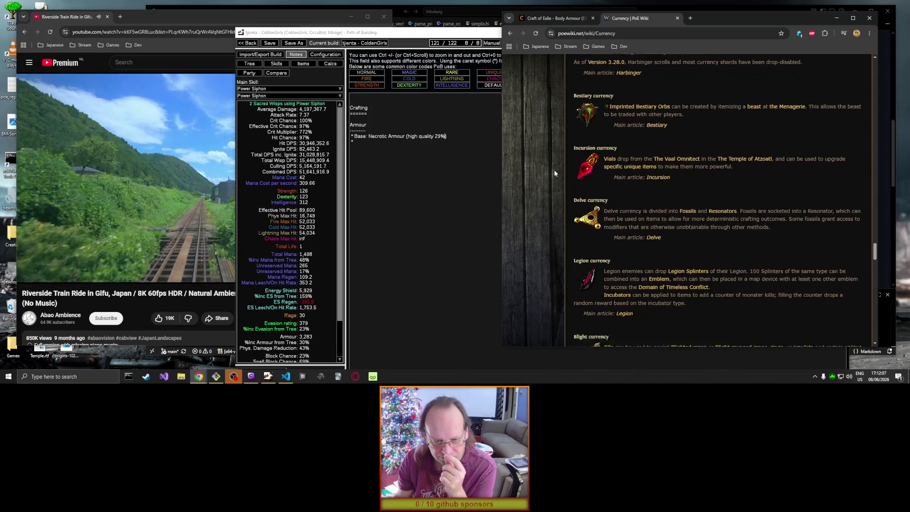
pyautogui.scroll(-3, 554, 169)
# Step: Scroll back up and open the Awakener's Orb article in a background tab
pyautogui.scroll(3, 554, 169)
pyautogui.scroll(12, 554, 169)
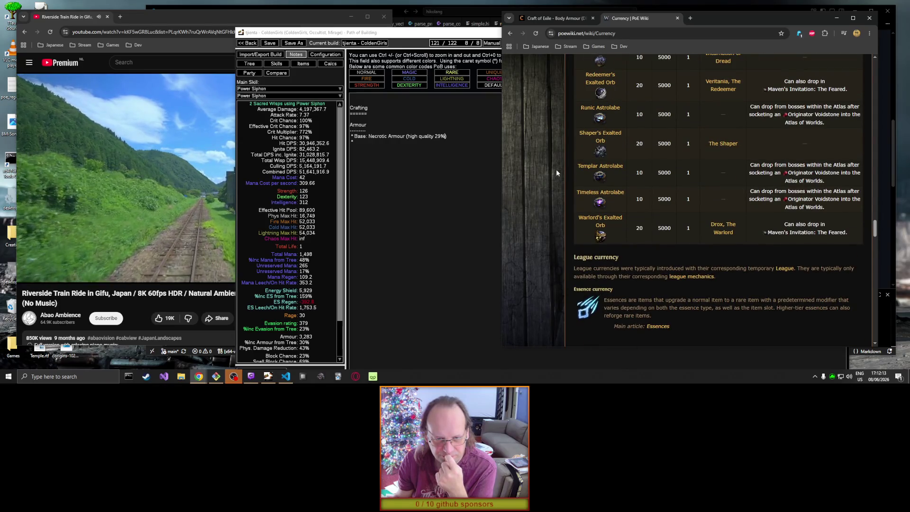
pyautogui.scroll(5, 556, 169)
pyautogui.scroll(3, 557, 172)
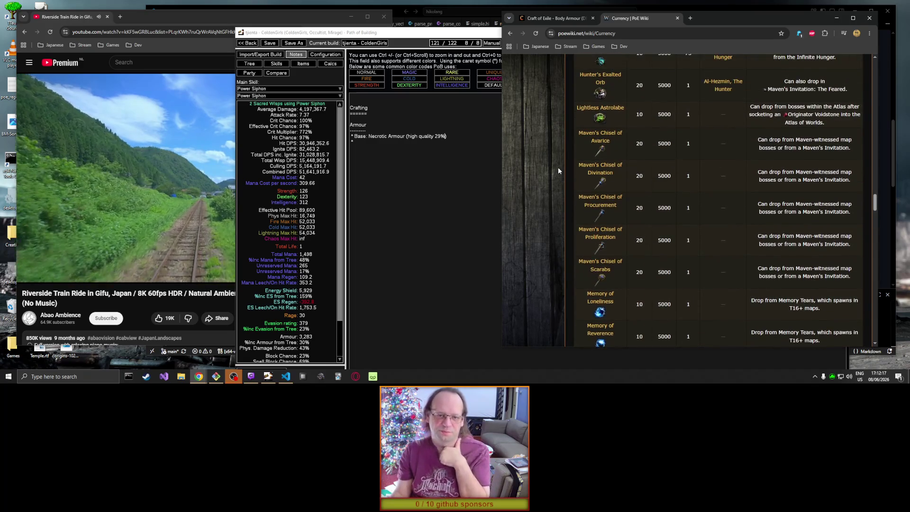
pyautogui.scroll(1, 558, 171)
pyautogui.scroll(2, 558, 170)
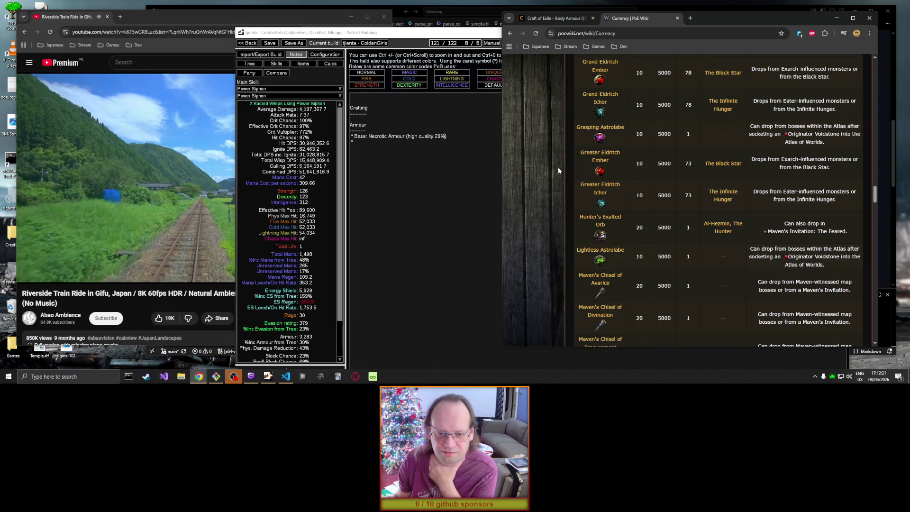
pyautogui.scroll(3, 558, 171)
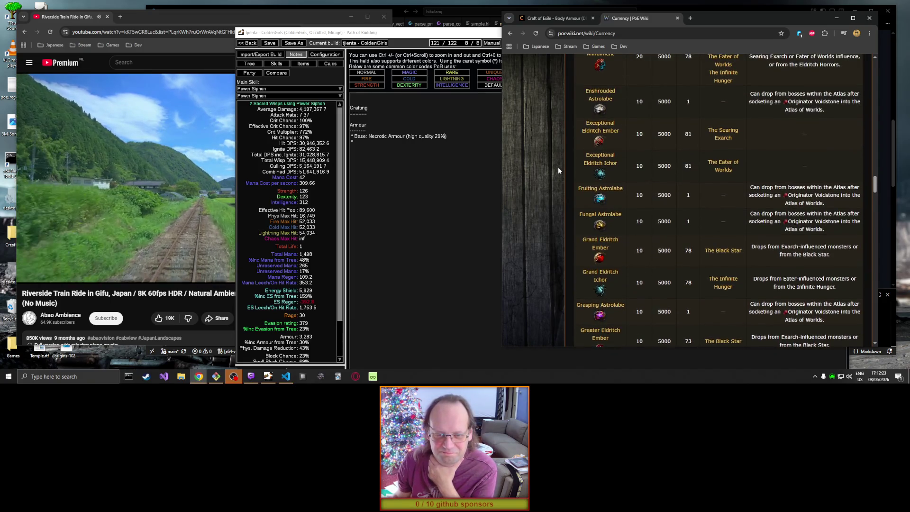
pyautogui.scroll(5, 558, 167)
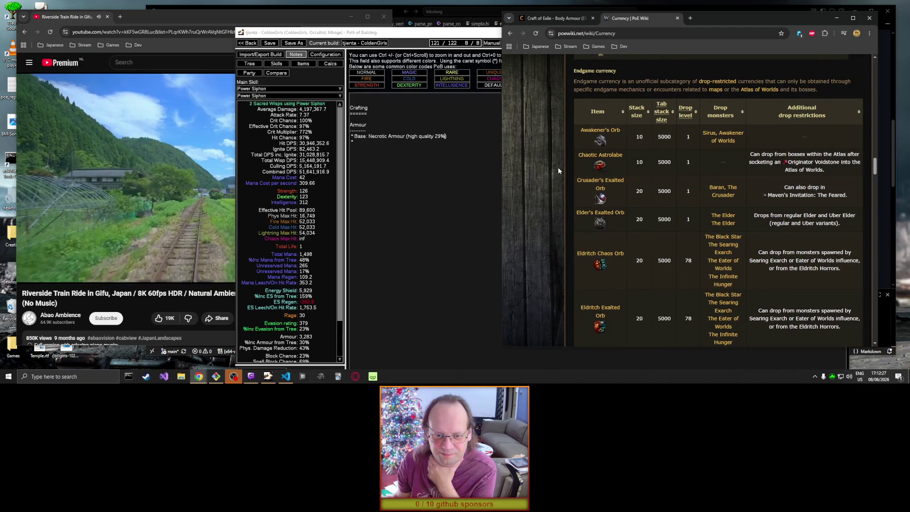
pyautogui.middleClick(600, 135)
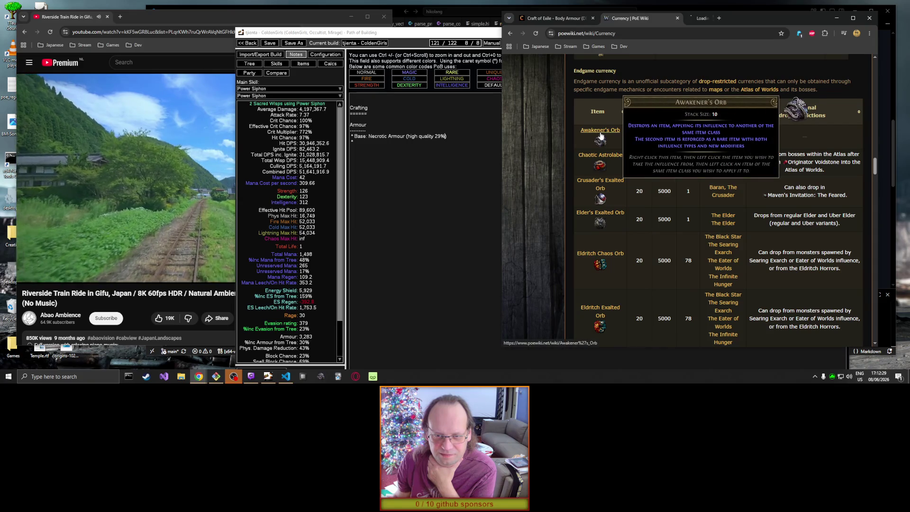
# Step: Read through the Awakener's Orb article, then close its tab
pyautogui.click(701, 19)
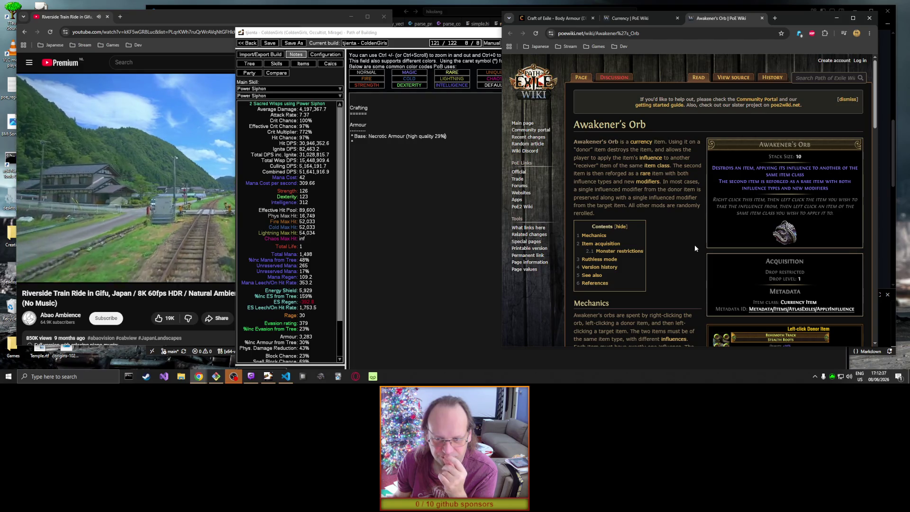
pyautogui.scroll(-2, 694, 246)
pyautogui.scroll(-4, 694, 246)
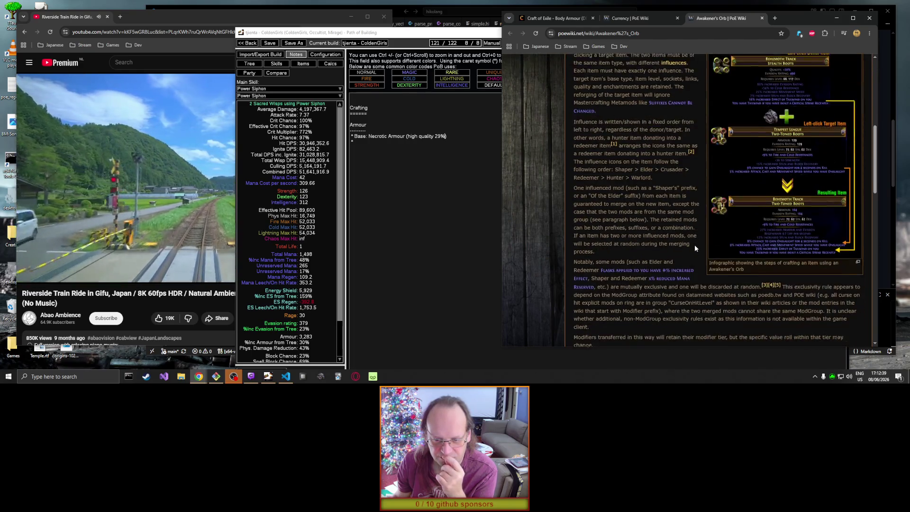
pyautogui.scroll(-6, 695, 247)
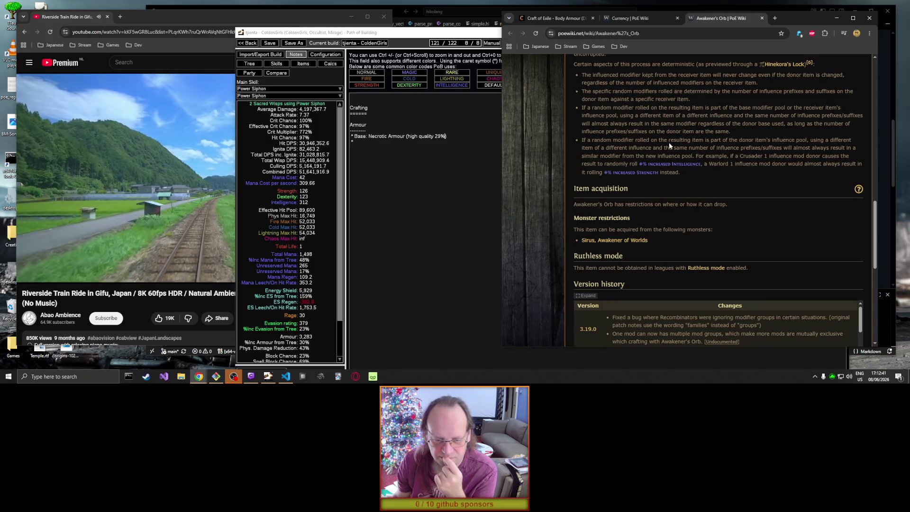
pyautogui.click(761, 18)
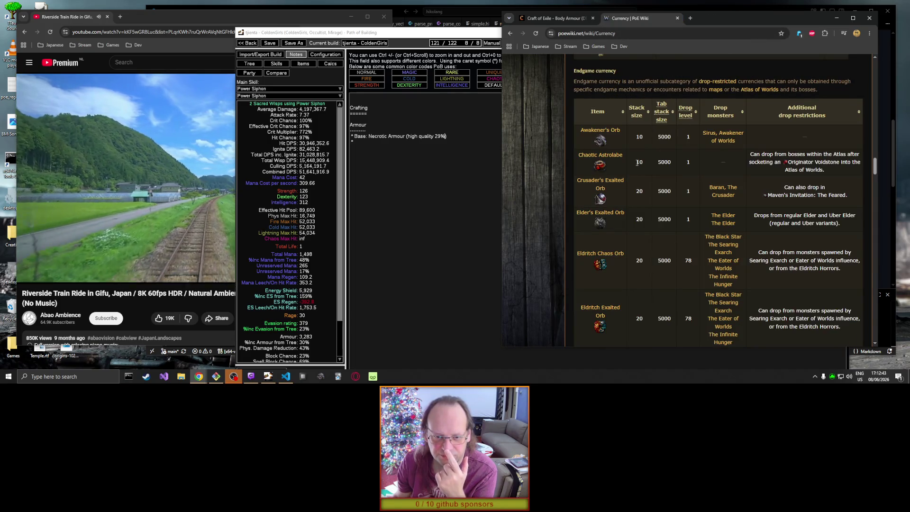
# Step: Review the basic currency rows around Orb of Alchemy, then return to the Path of Building notes
pyautogui.scroll(3, 567, 203)
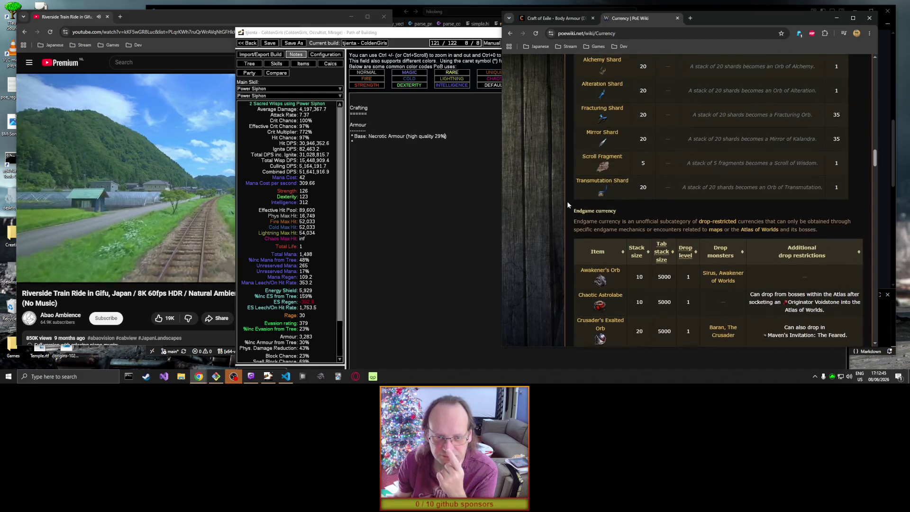
pyautogui.scroll(4, 567, 204)
pyautogui.scroll(3, 567, 204)
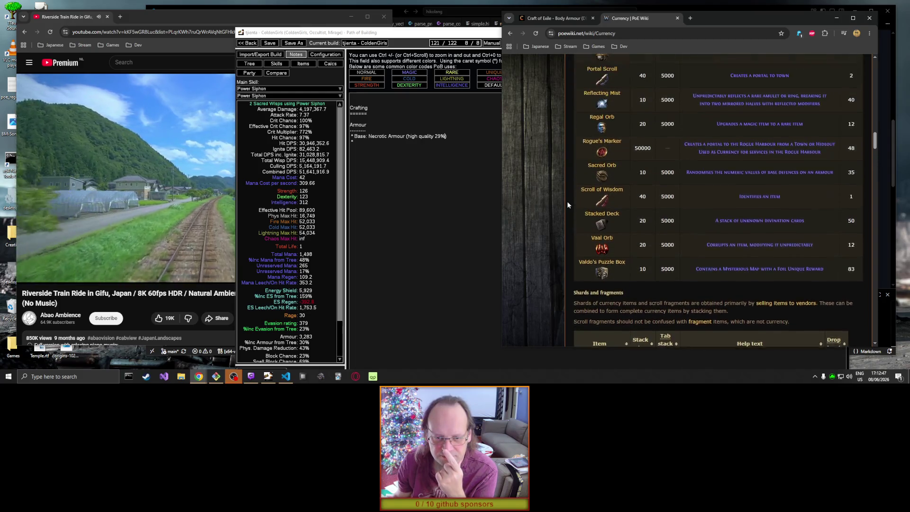
pyautogui.moveTo(599, 188)
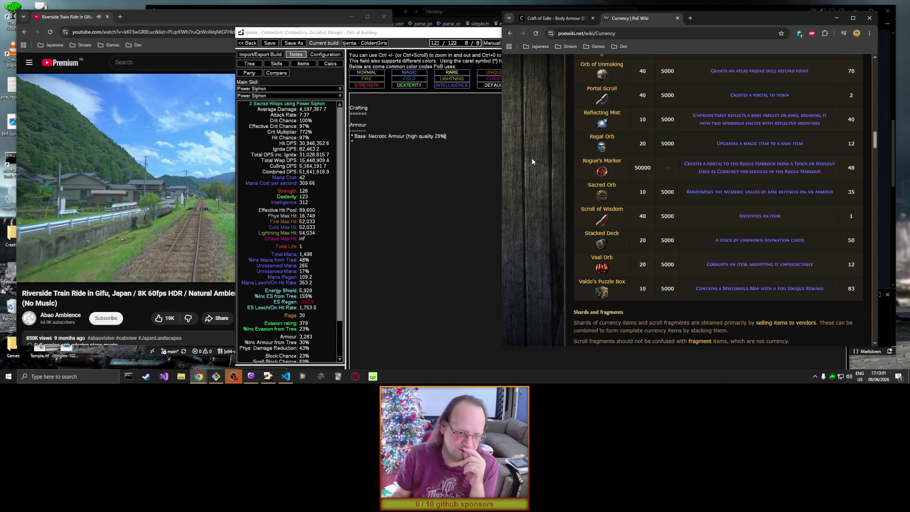
pyautogui.scroll(5, 538, 161)
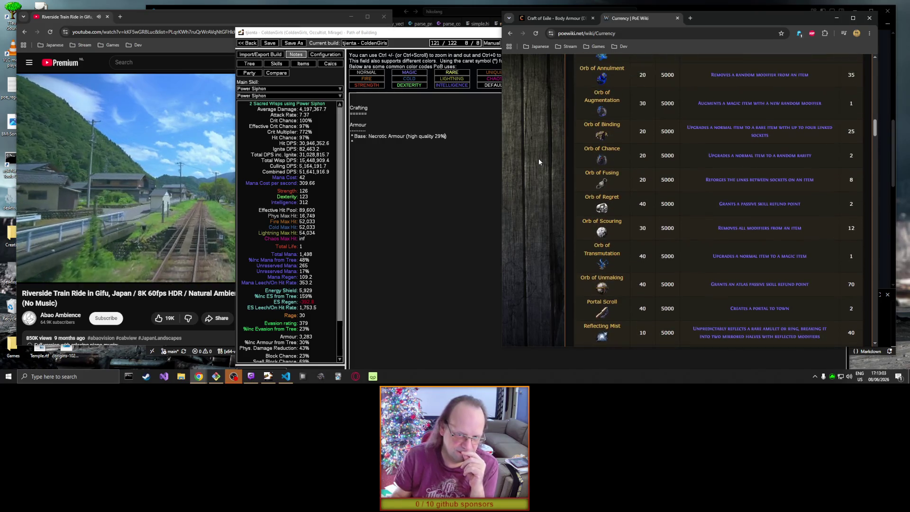
pyautogui.scroll(2, 539, 162)
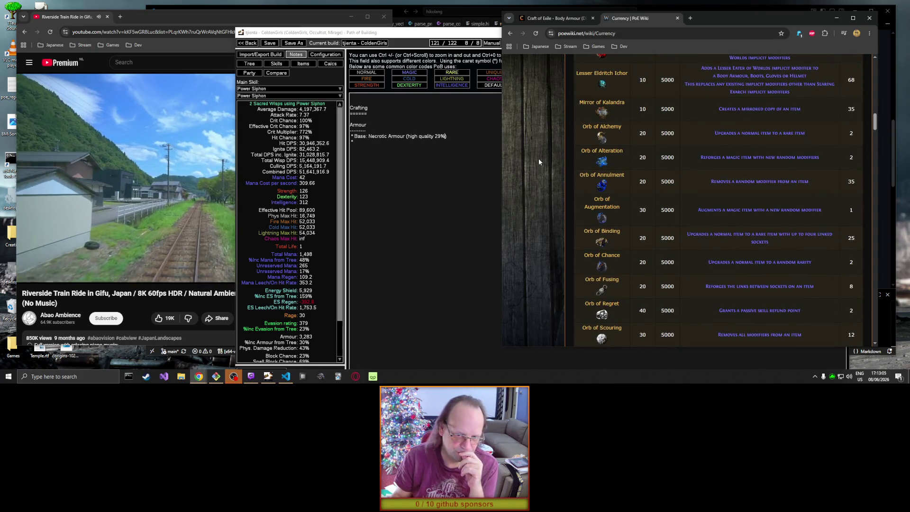
pyautogui.scroll(3, 538, 162)
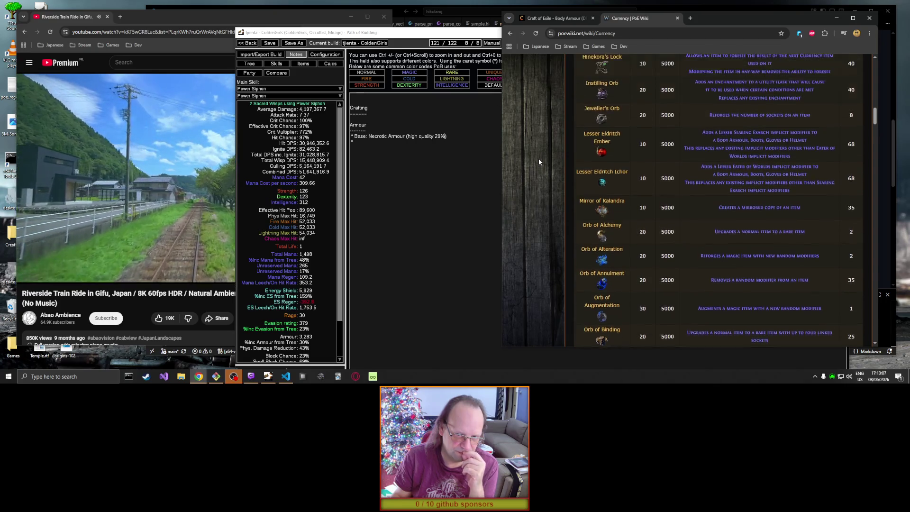
pyautogui.scroll(-1, 539, 161)
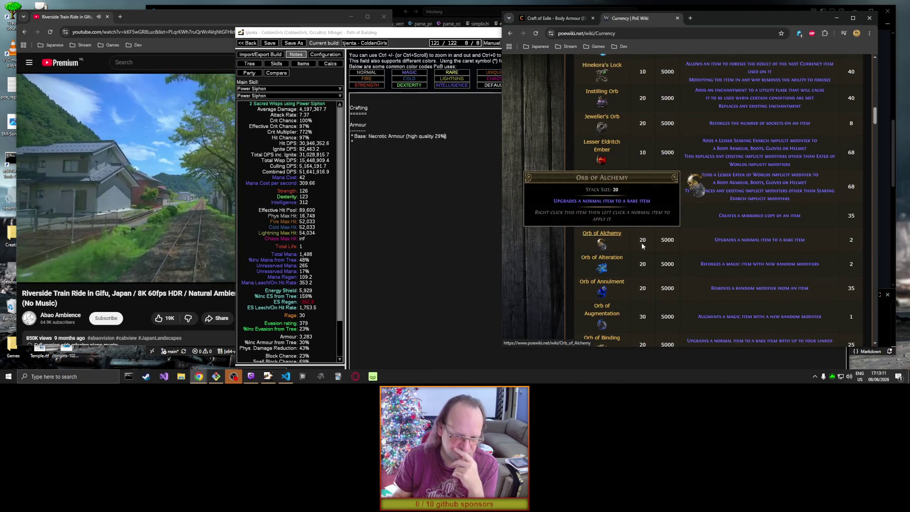
pyautogui.click(374, 141)
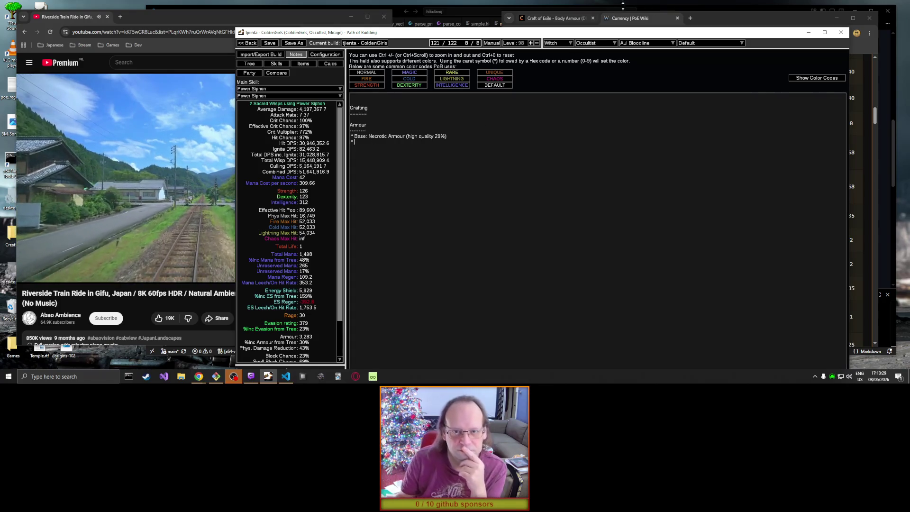
# Step: Set the Necrotic Armour calculation in Craft of Exile to the Essences crafting method
pyautogui.click(704, 16)
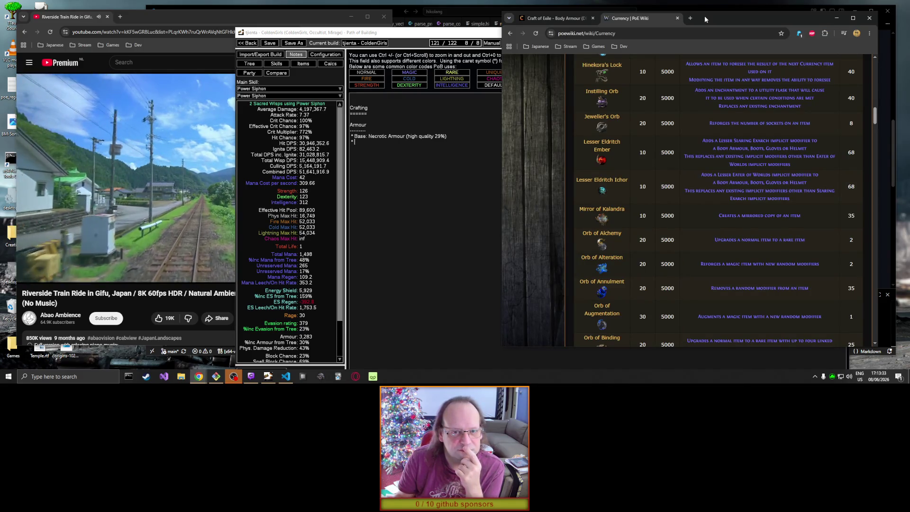
pyautogui.click(565, 19)
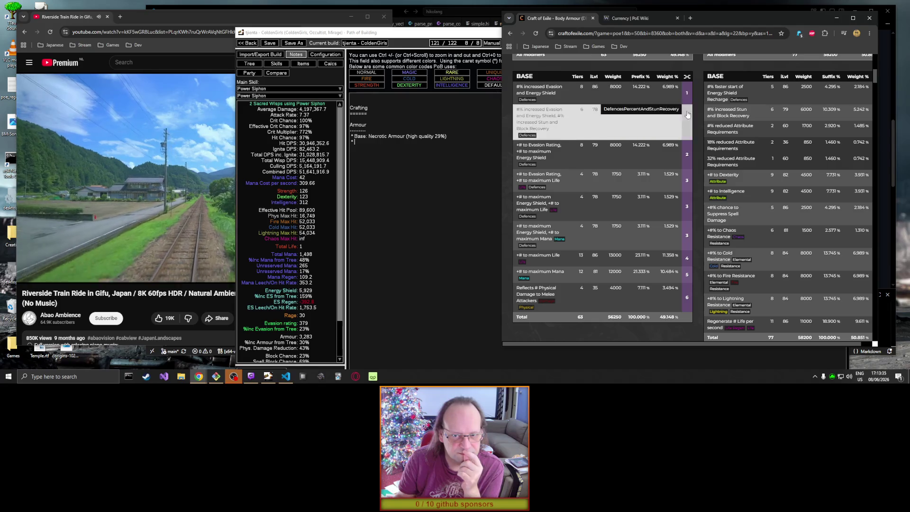
pyautogui.scroll(3, 694, 101)
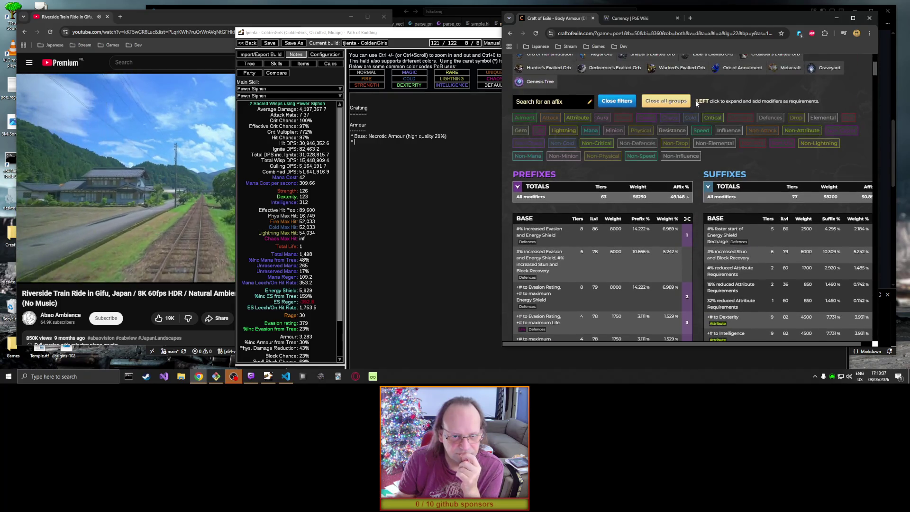
pyautogui.scroll(2, 696, 105)
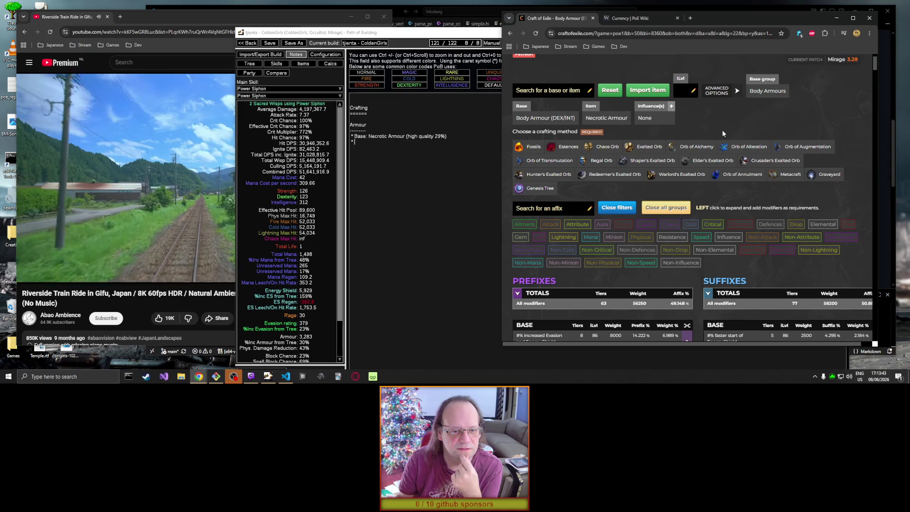
pyautogui.click(559, 150)
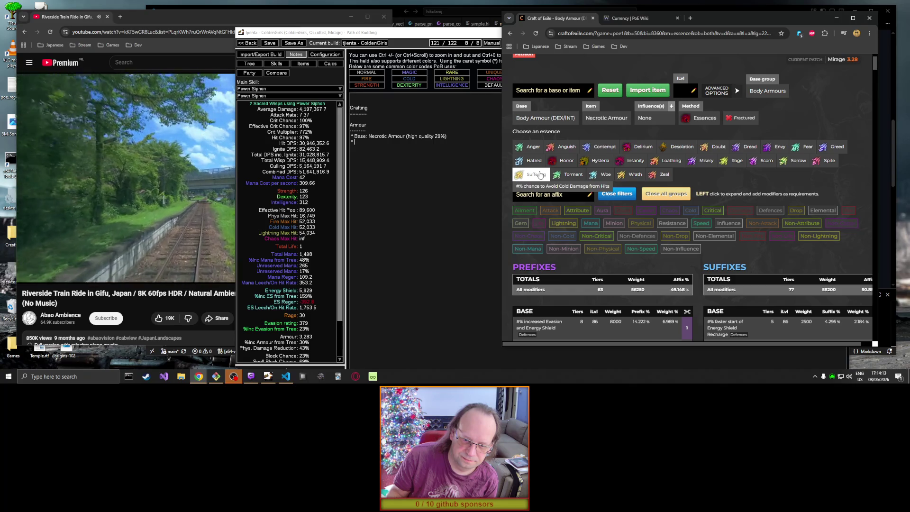
# Step: Select the Torment essence for the Necrotic Armour
pyautogui.click(569, 175)
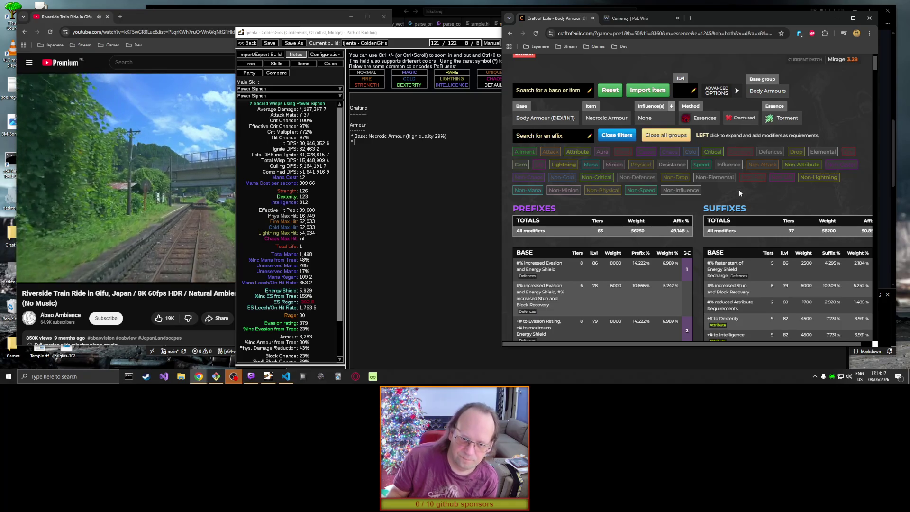
pyautogui.scroll(-2, 738, 190)
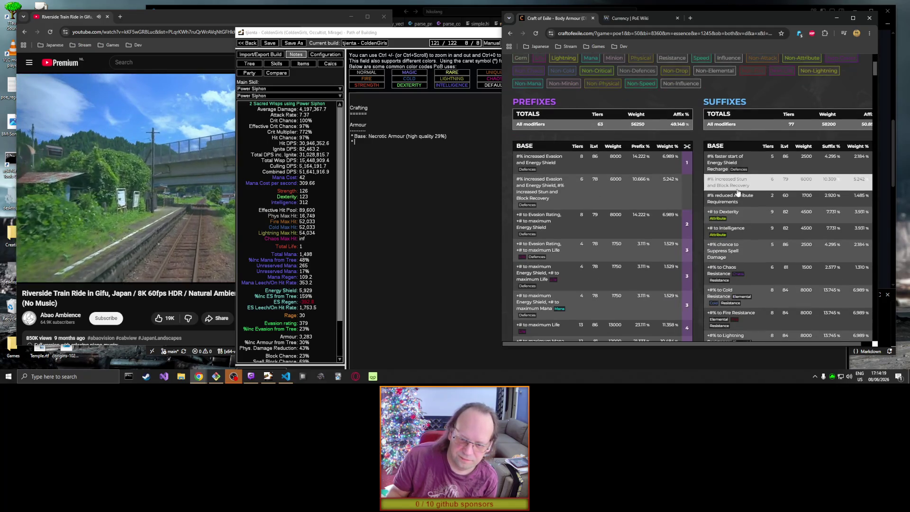
pyautogui.scroll(3, 738, 192)
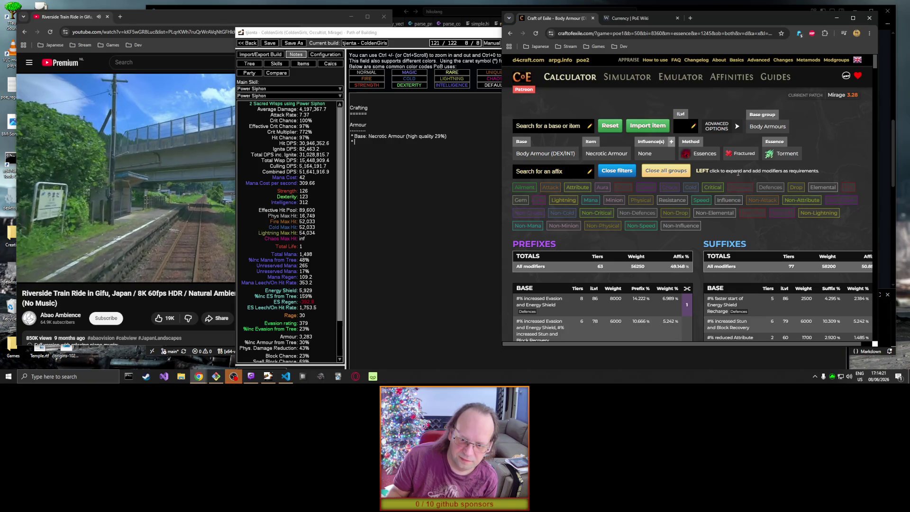
pyautogui.moveTo(782, 152)
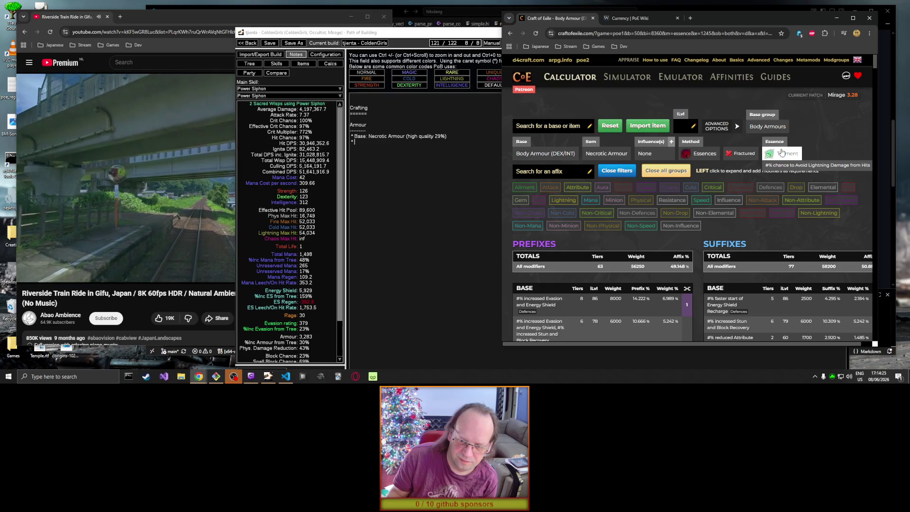
pyautogui.scroll(-4, 852, 149)
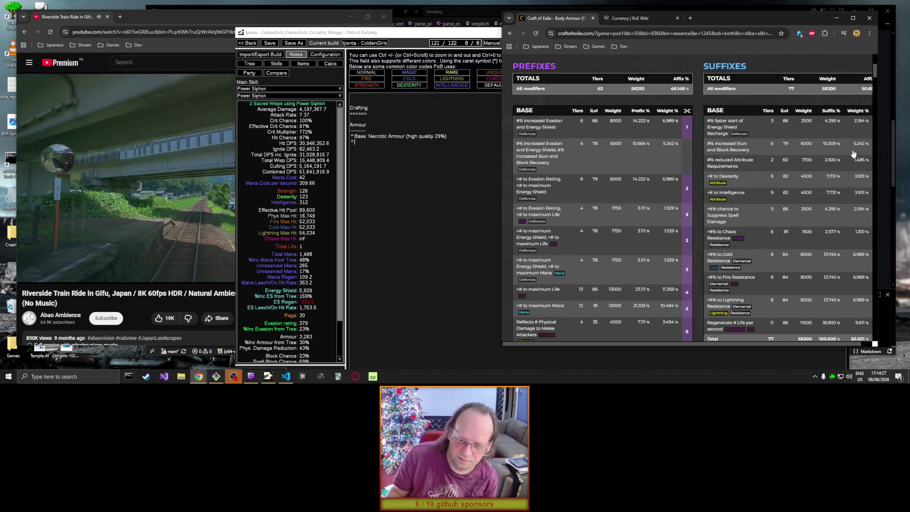
# Step: Move and widen the browser window to show the full prefix, suffix and Veiled modifier tables
pyautogui.moveTo(800, 14); pyautogui.dragTo(640, 25)
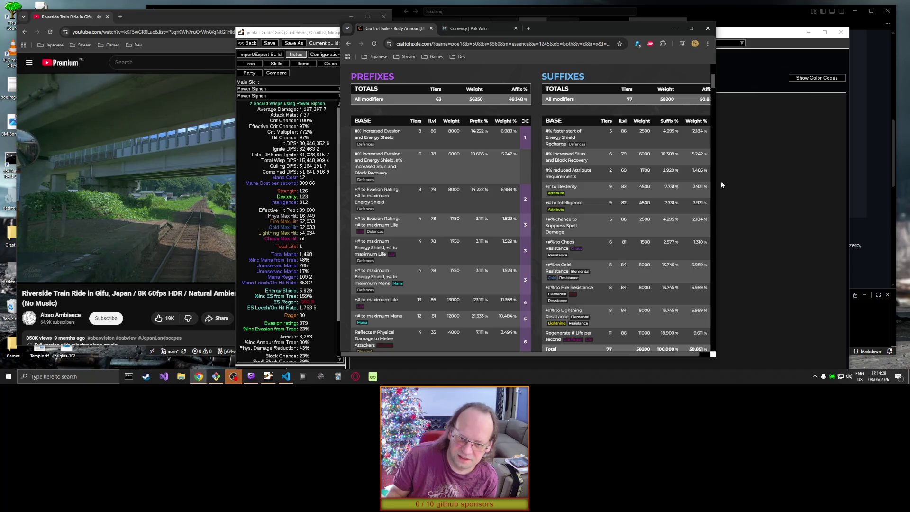
pyautogui.moveTo(715, 186); pyautogui.dragTo(777, 185)
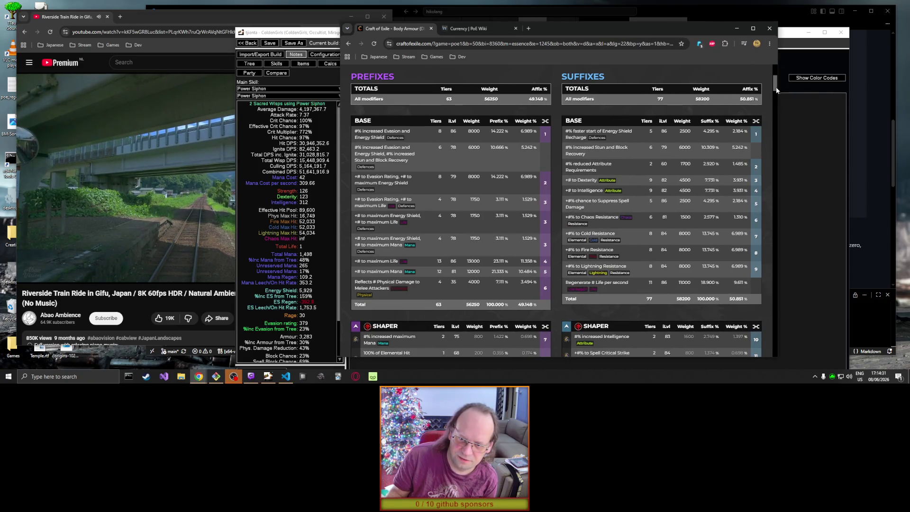
pyautogui.scroll(-1, 777, 90)
pyautogui.moveTo(777, 90); pyautogui.dragTo(792, 146)
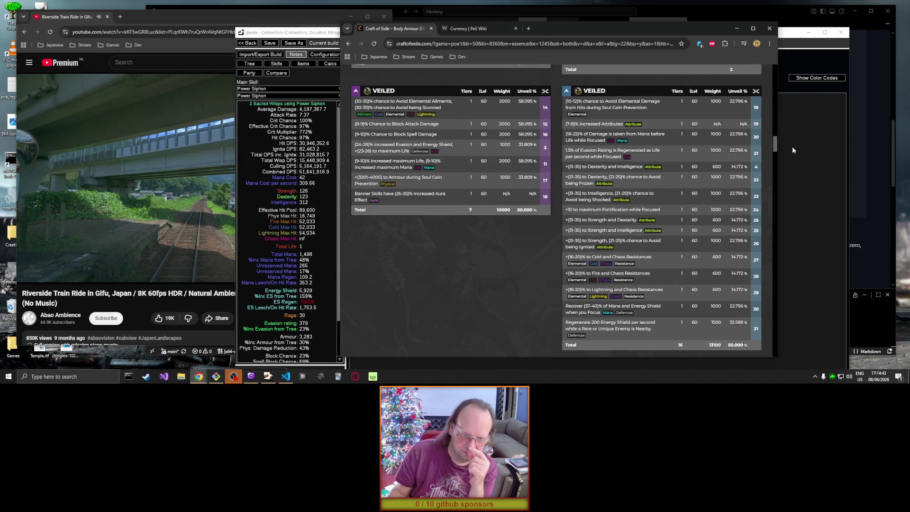
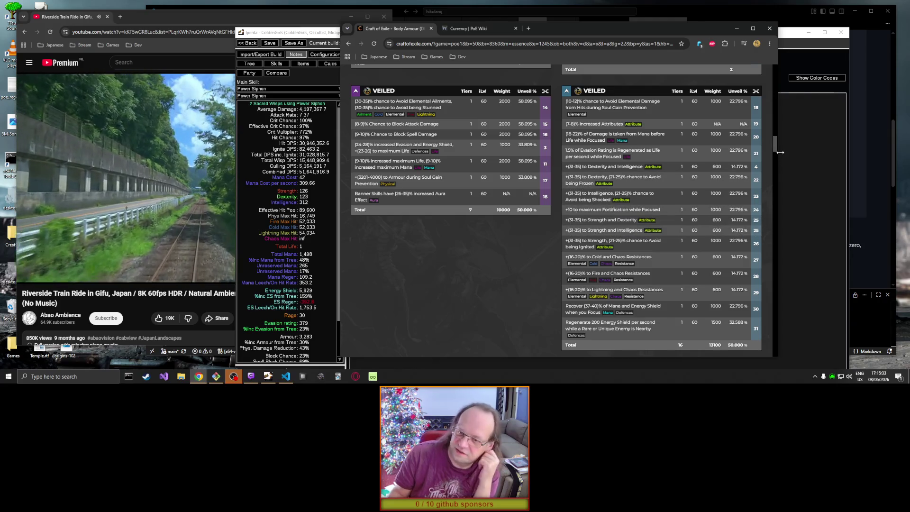
# Step: Expand the '#% increased Mana Reservation Efficiency of Skills' essence mod to list its tiers
pyautogui.moveTo(776, 150); pyautogui.dragTo(788, 196)
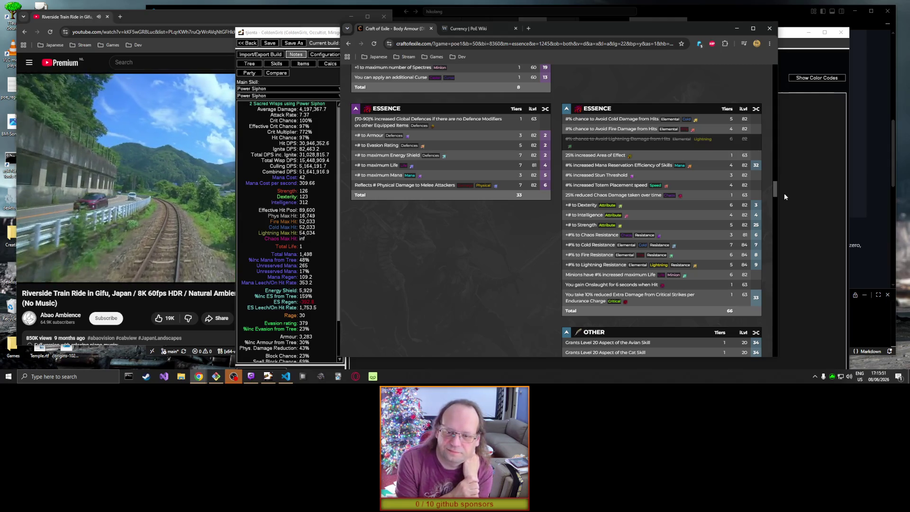
pyautogui.click(720, 170)
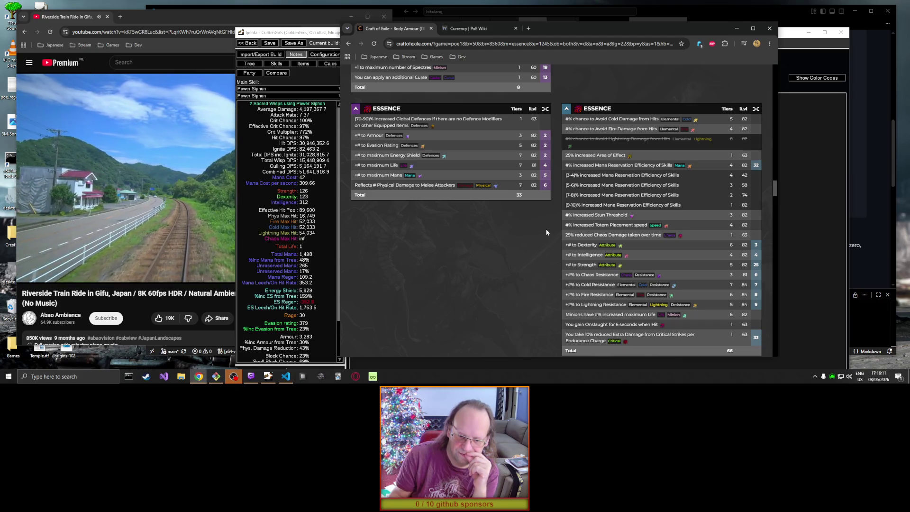
pyautogui.scroll(-2, 546, 232)
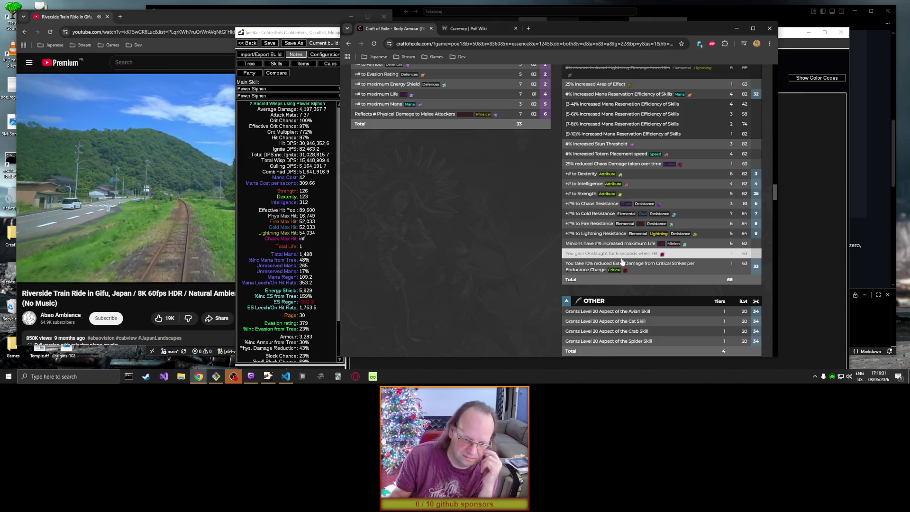
# Step: Scroll the body armour mod list down to the Sentinel, Haunted and Vaal implicit tables
pyautogui.scroll(-2, 536, 247)
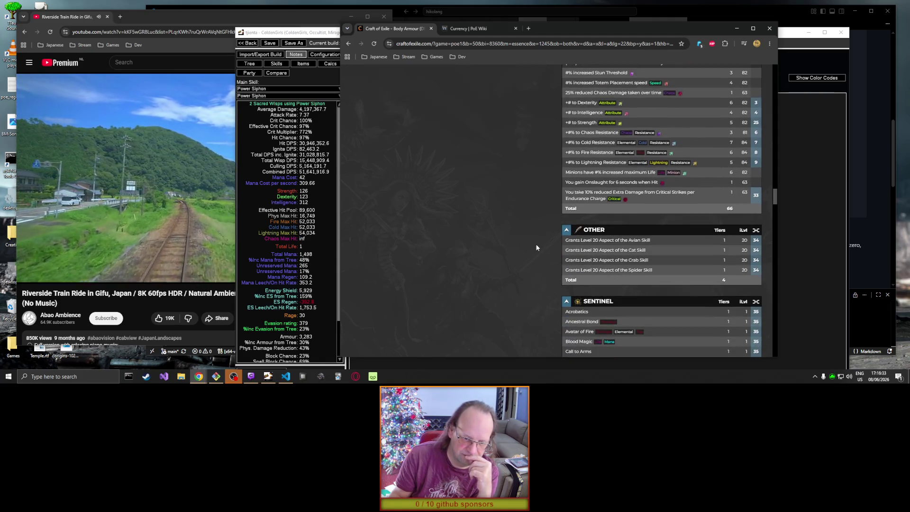
pyautogui.scroll(2, 535, 247)
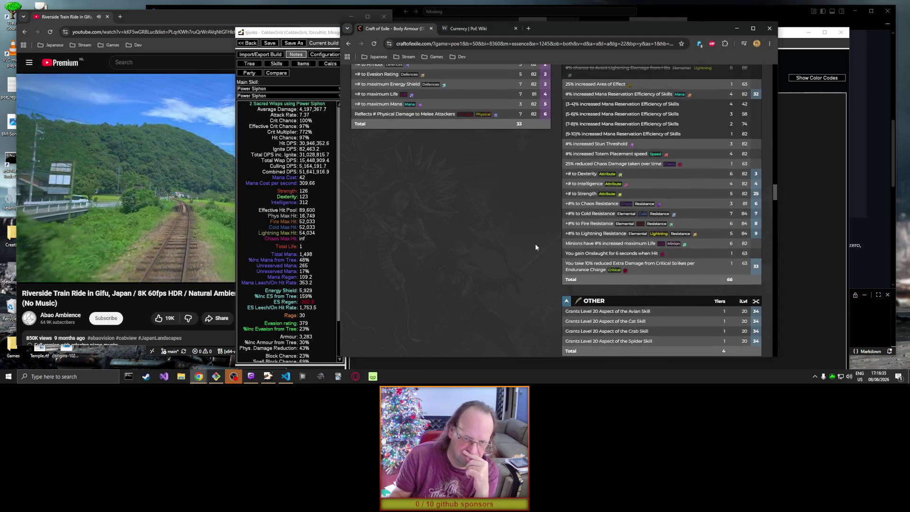
pyautogui.scroll(-3, 532, 239)
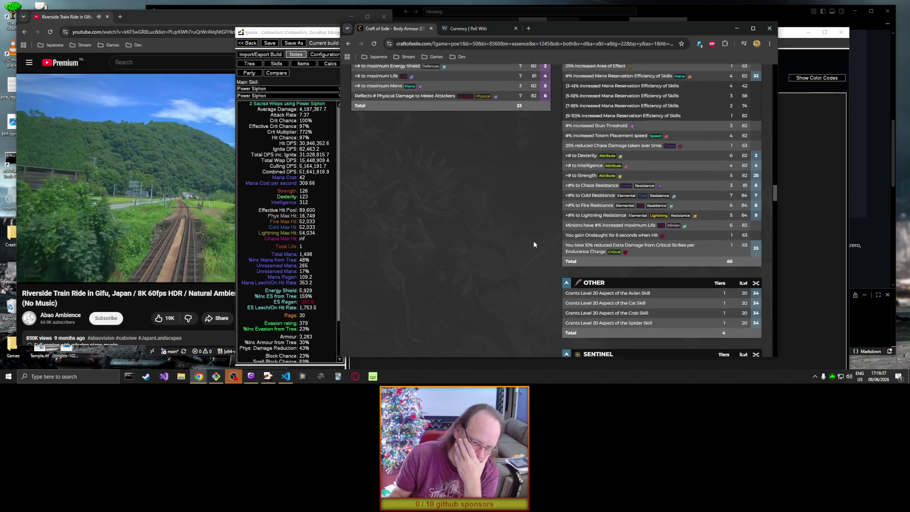
pyautogui.scroll(-1, 537, 245)
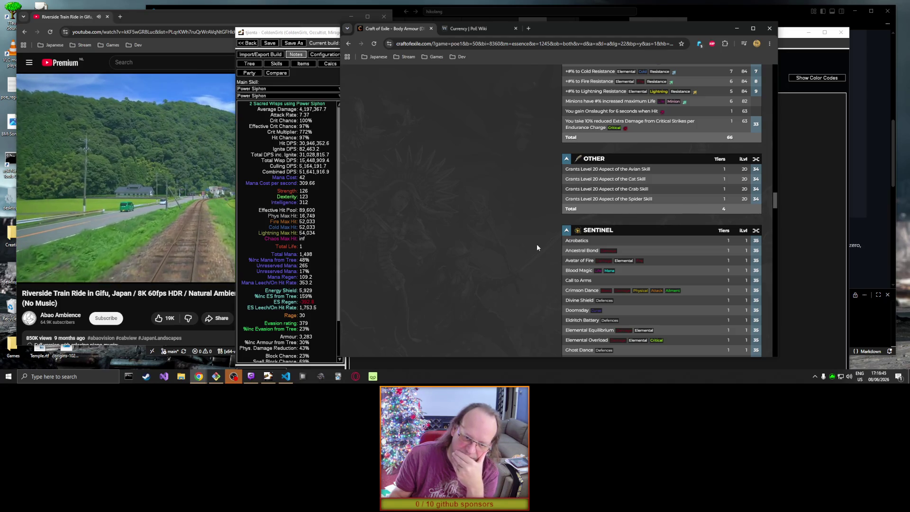
pyautogui.scroll(-3, 537, 246)
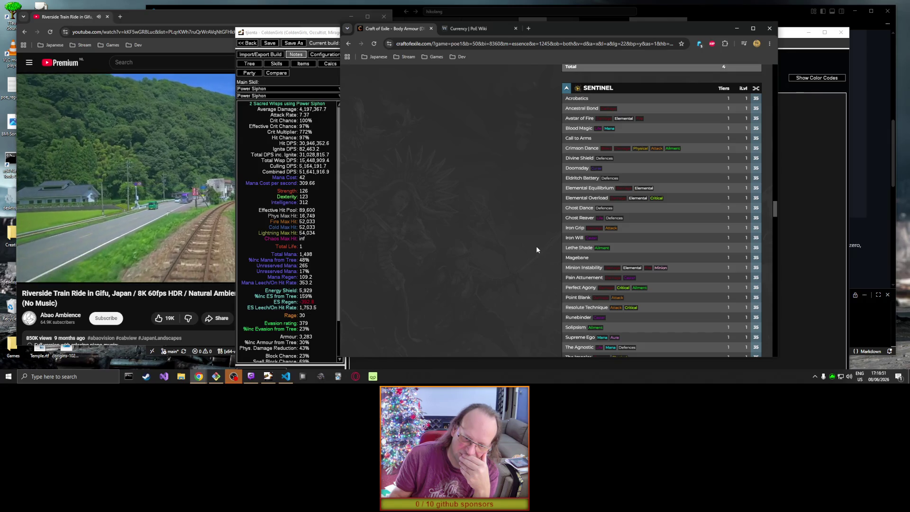
pyautogui.scroll(-4, 537, 249)
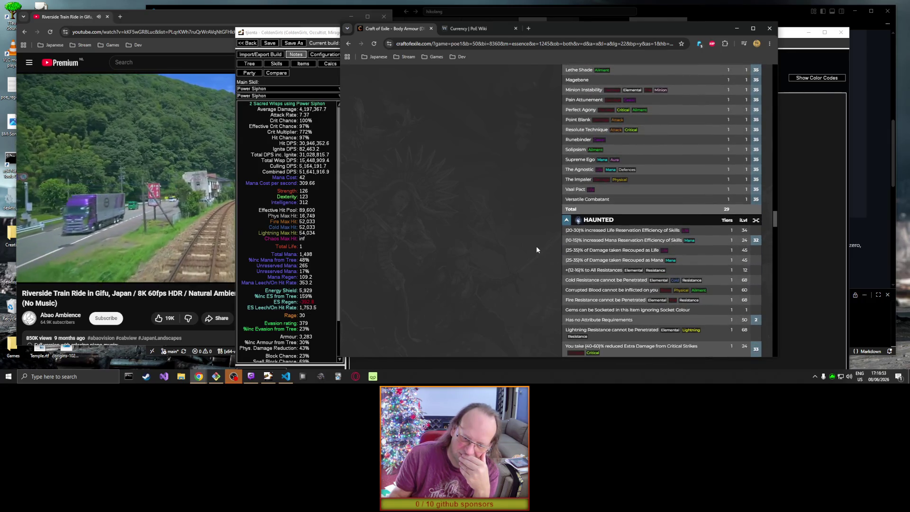
pyautogui.scroll(2, 537, 250)
pyautogui.scroll(-4, 537, 250)
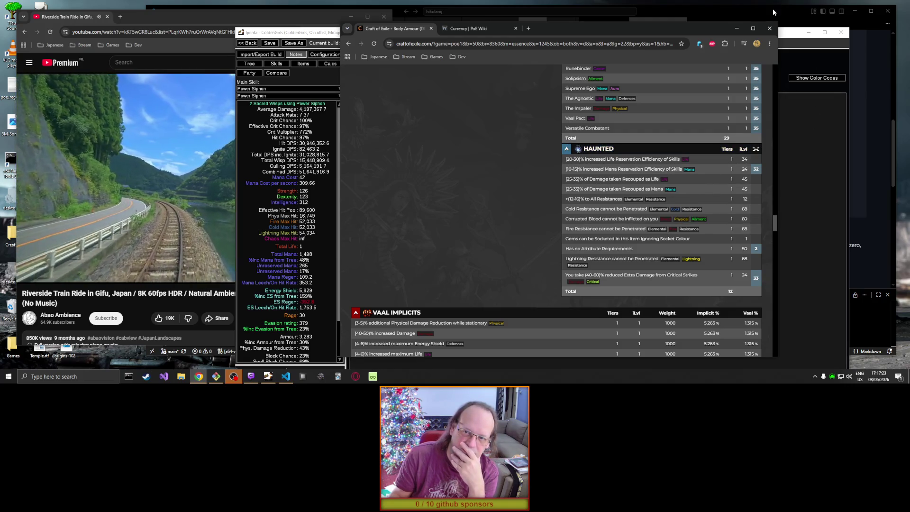
# Step: Switch to the PoE Wiki Currency page and scroll to the endgame currency table
pyautogui.click(488, 29)
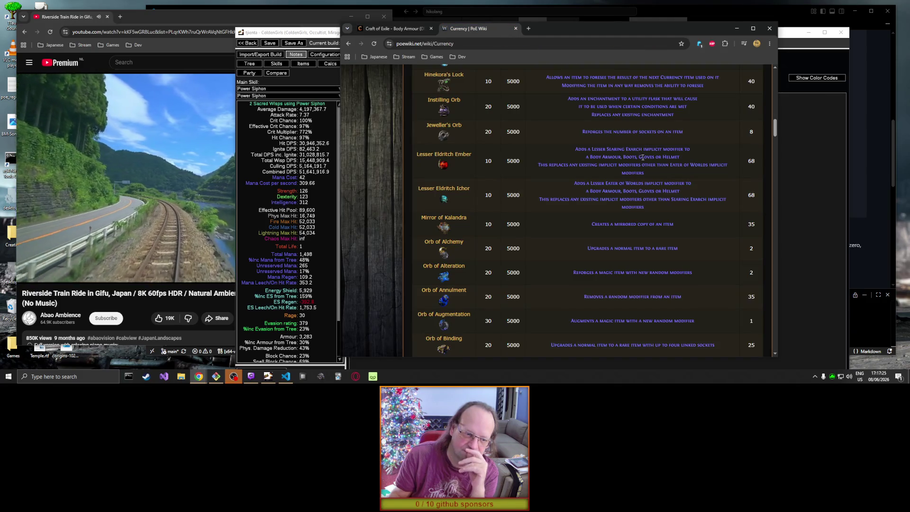
pyautogui.scroll(-10, 637, 154)
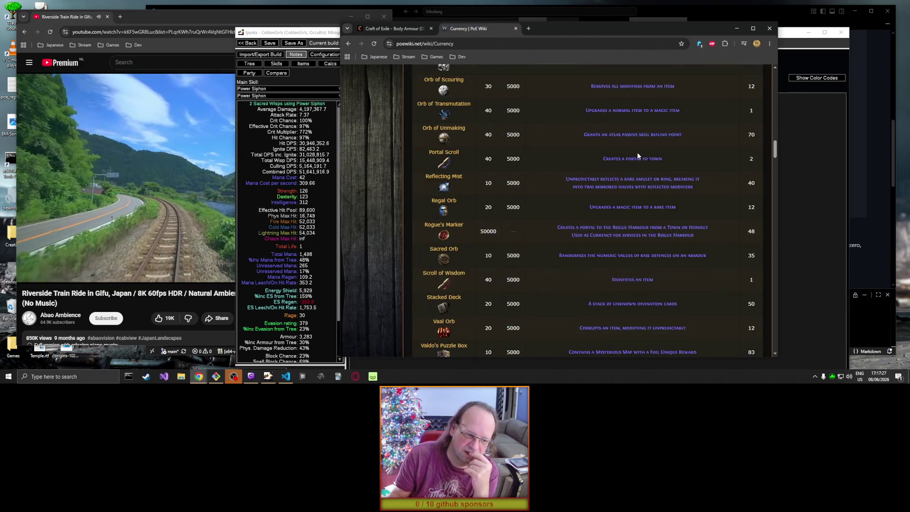
pyautogui.scroll(-10, 639, 152)
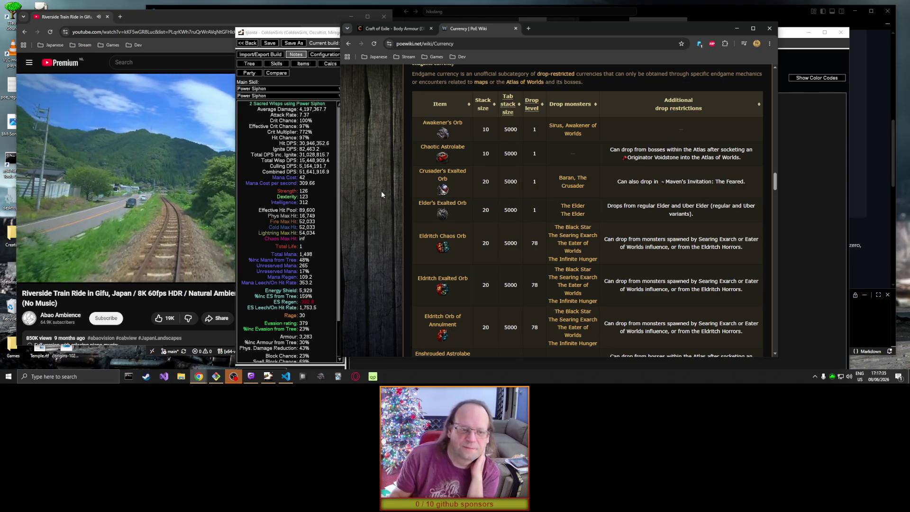
pyautogui.moveTo(433, 146)
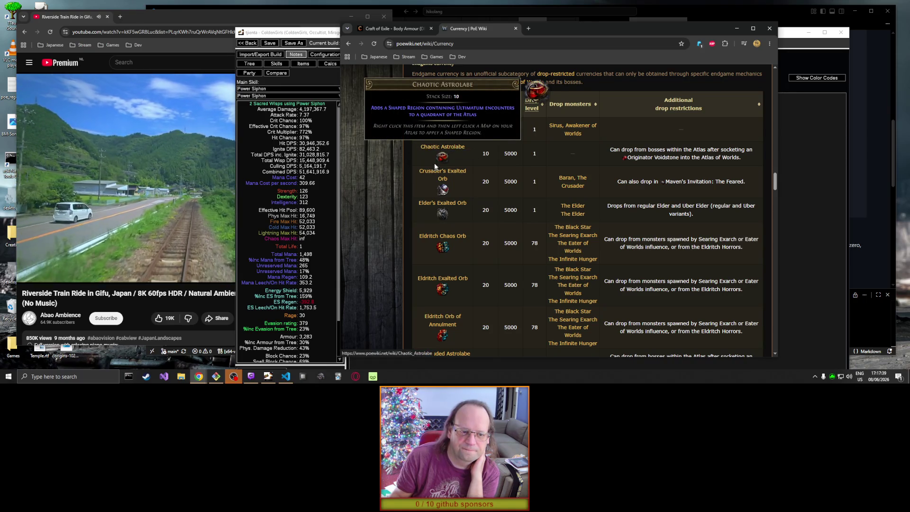
pyautogui.moveTo(433, 172)
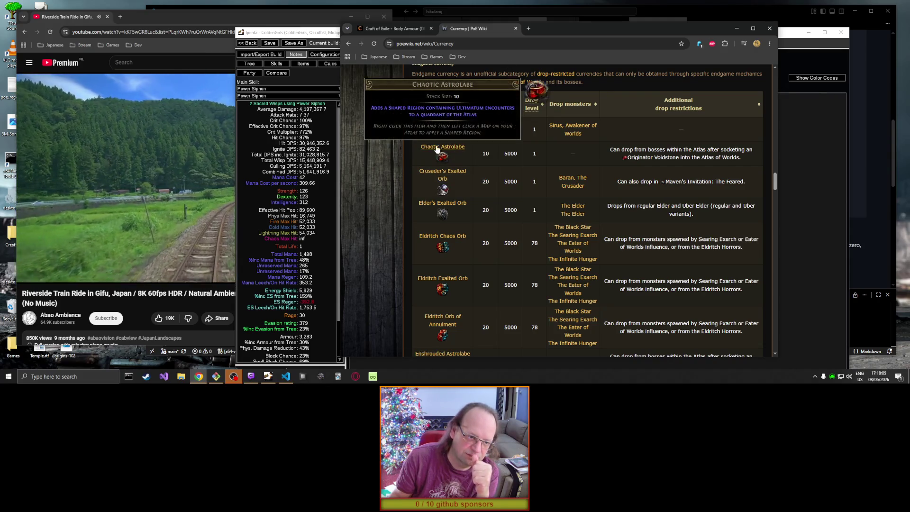
# Step: Find Fracturing Orb in the currency table and open its article in a new tab
pyautogui.scroll(5, 405, 163)
pyautogui.scroll(6, 404, 164)
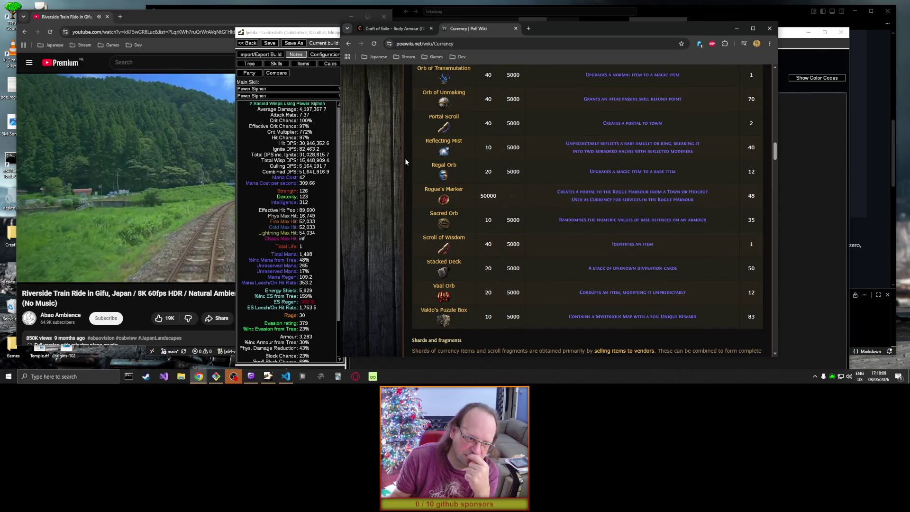
pyautogui.scroll(5, 405, 162)
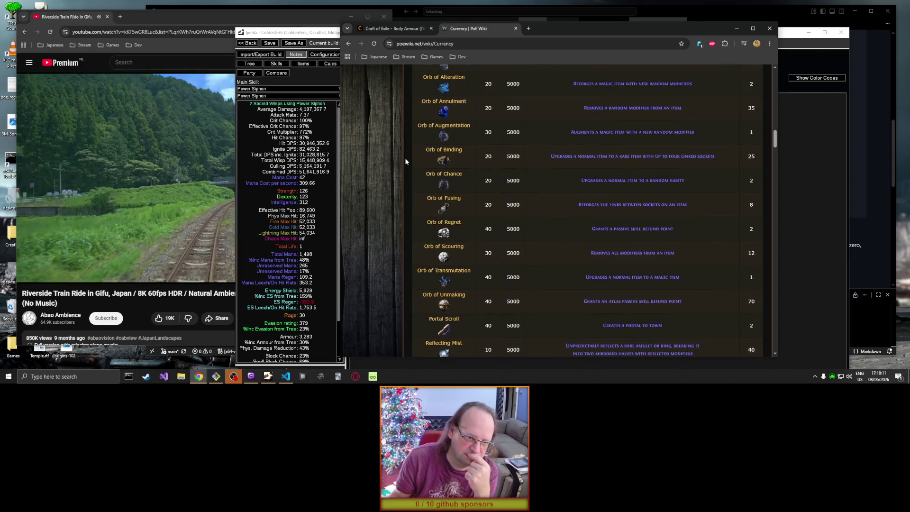
pyautogui.scroll(2, 405, 161)
pyautogui.scroll(3, 405, 161)
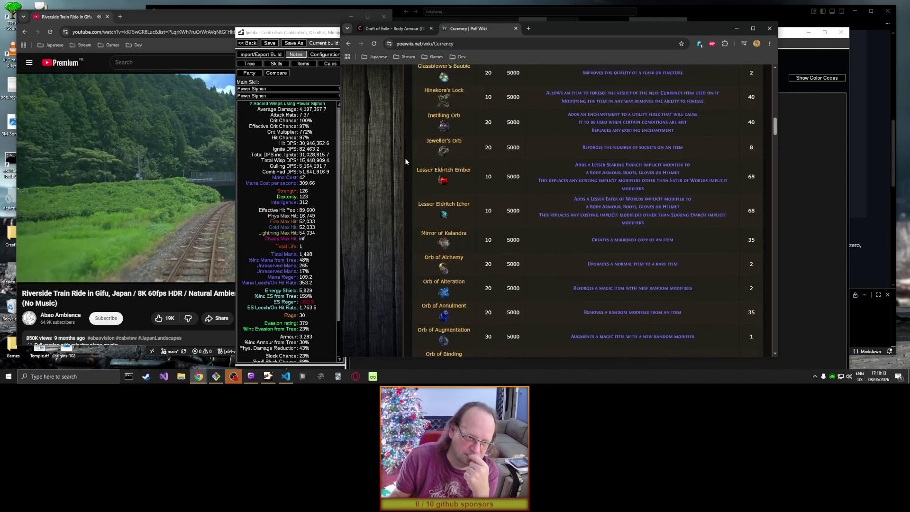
pyautogui.scroll(-4, 405, 159)
pyautogui.scroll(-2, 409, 159)
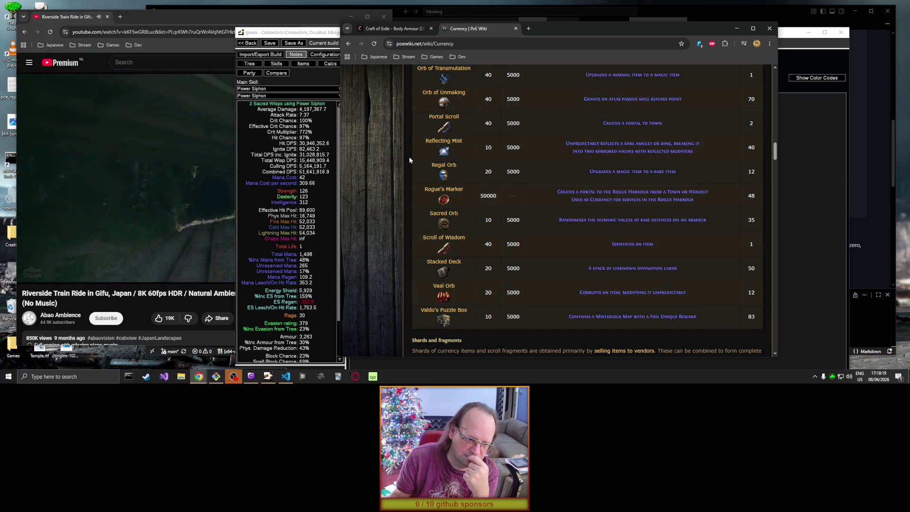
pyautogui.scroll(2, 409, 159)
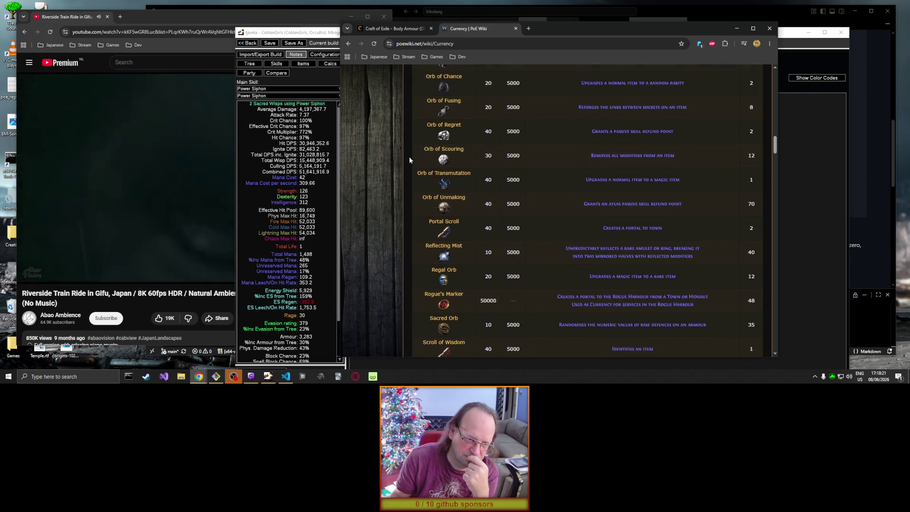
pyautogui.scroll(5, 409, 160)
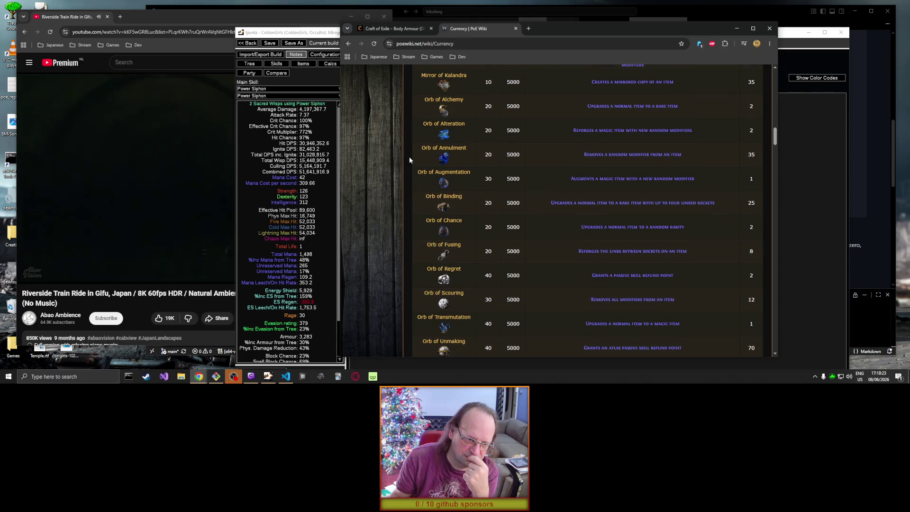
pyautogui.scroll(3, 409, 159)
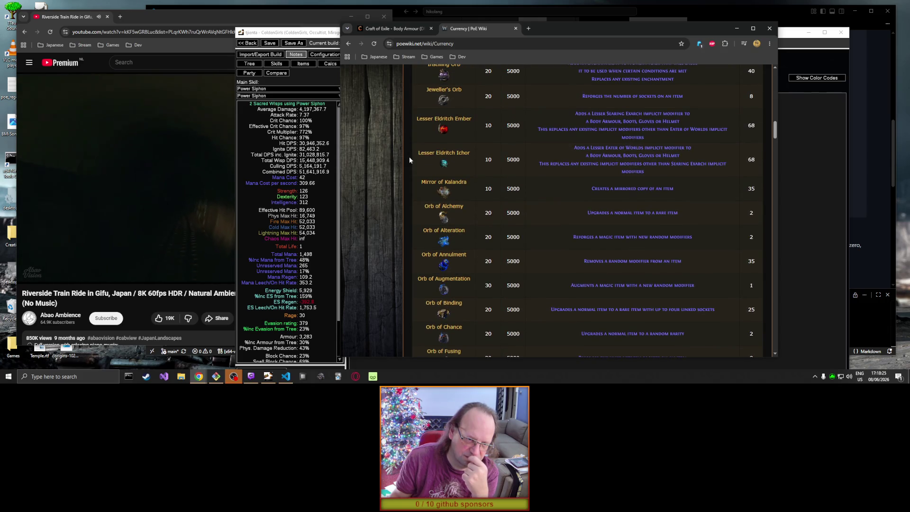
pyautogui.scroll(5, 409, 160)
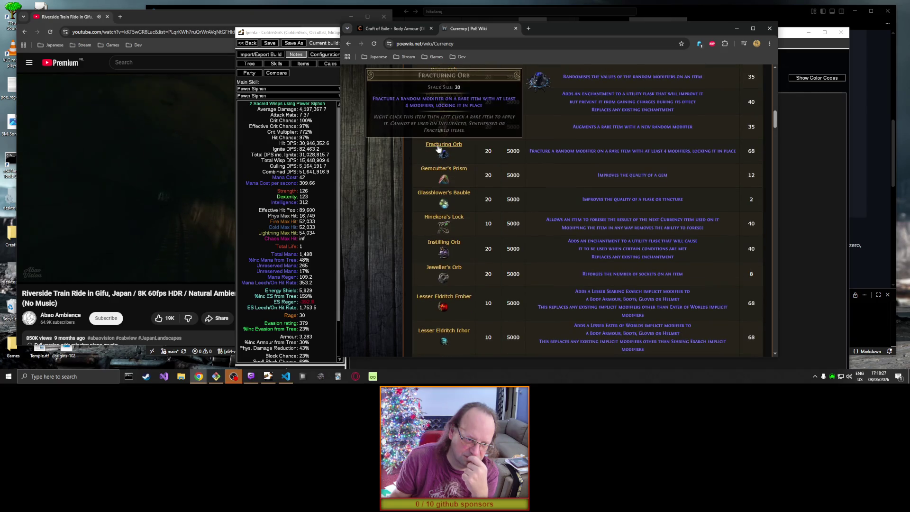
pyautogui.middleClick(443, 151)
# Step: Read the Fracturing Orb article, select the line on items it can't be used on, then return to Currency
pyautogui.click(548, 28)
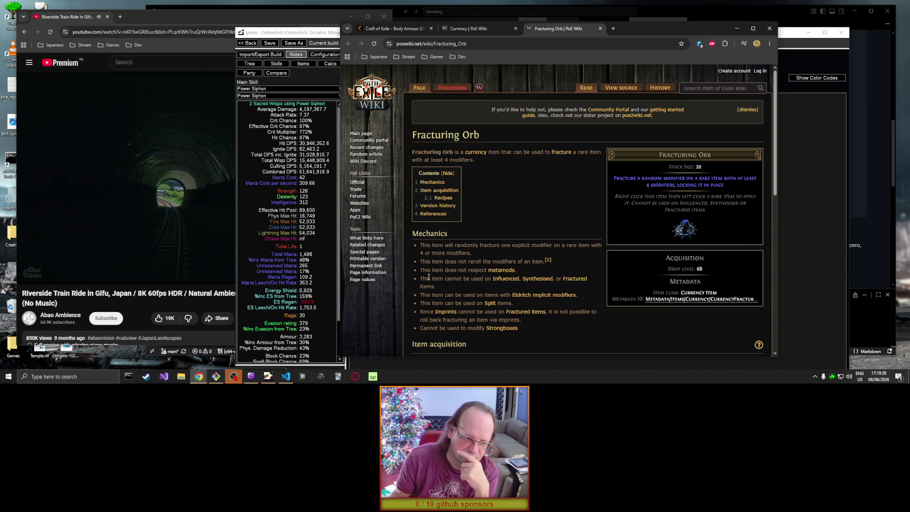
pyautogui.moveTo(427, 278); pyautogui.dragTo(553, 282)
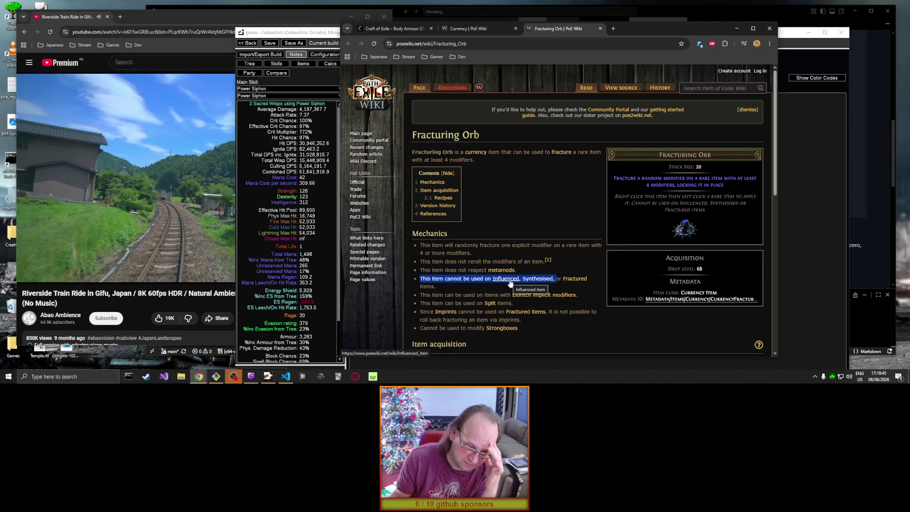
pyautogui.click(473, 29)
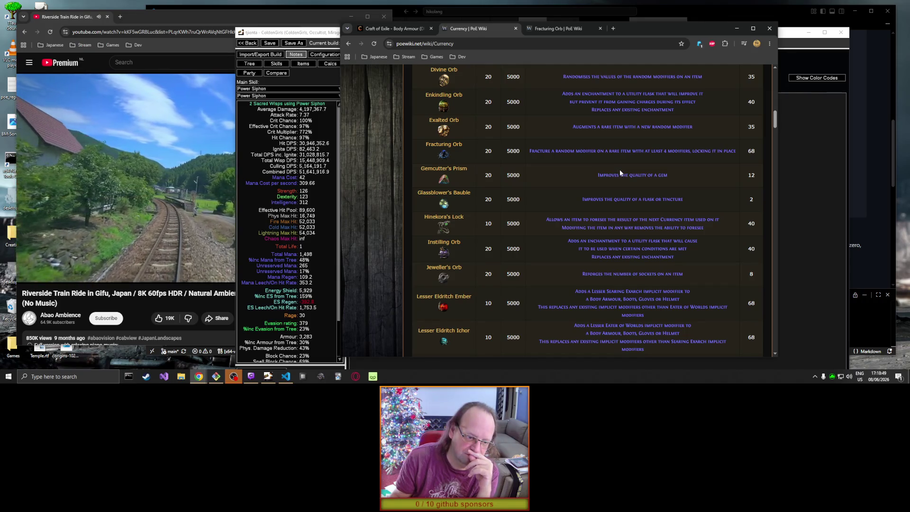
# Step: Scroll down the Currency page through the endgame currency entries
pyautogui.scroll(-3, 616, 170)
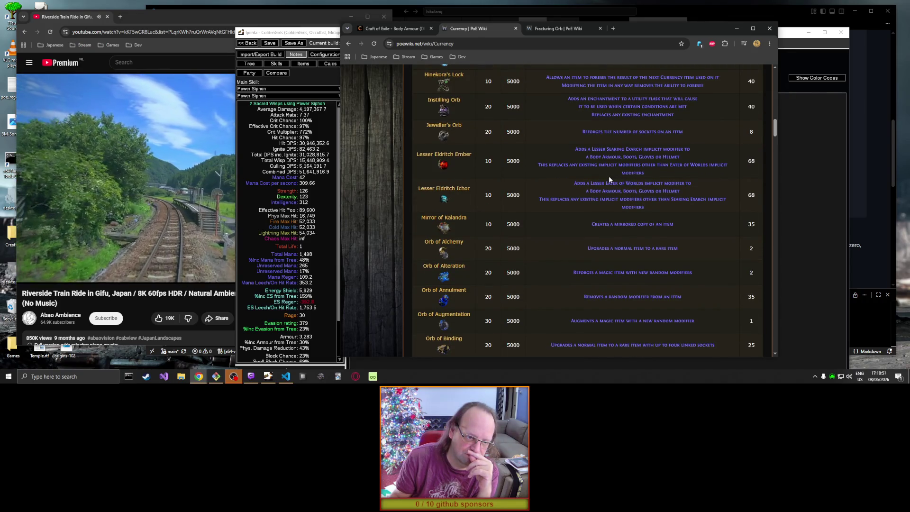
pyautogui.moveTo(449, 156)
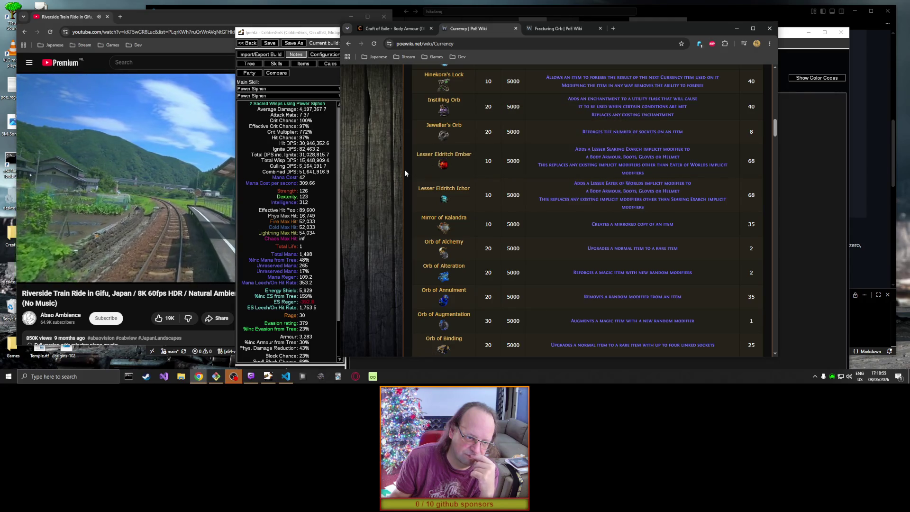
pyautogui.scroll(-10, 405, 173)
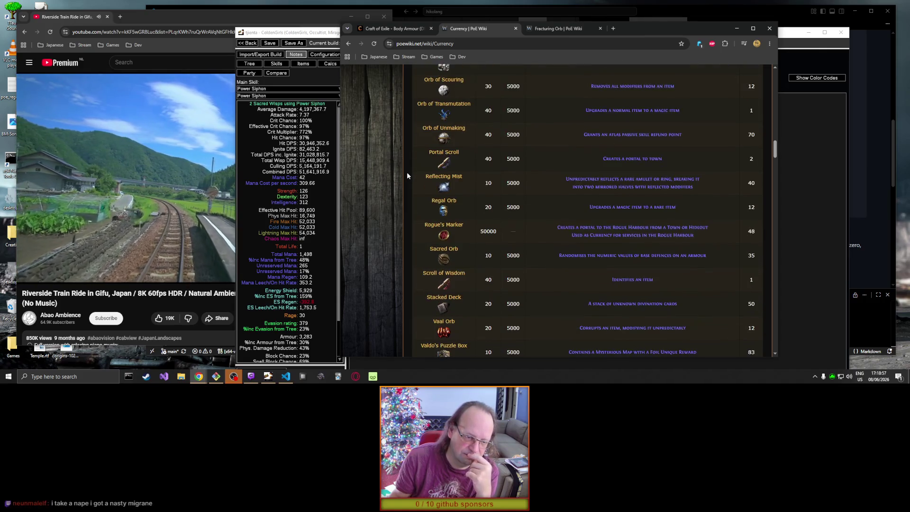
pyautogui.scroll(-6, 407, 173)
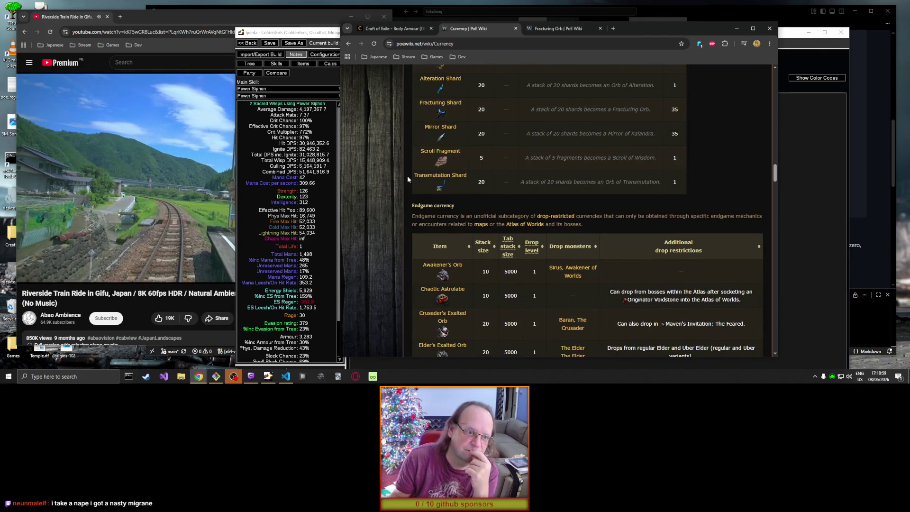
pyautogui.scroll(-4, 408, 175)
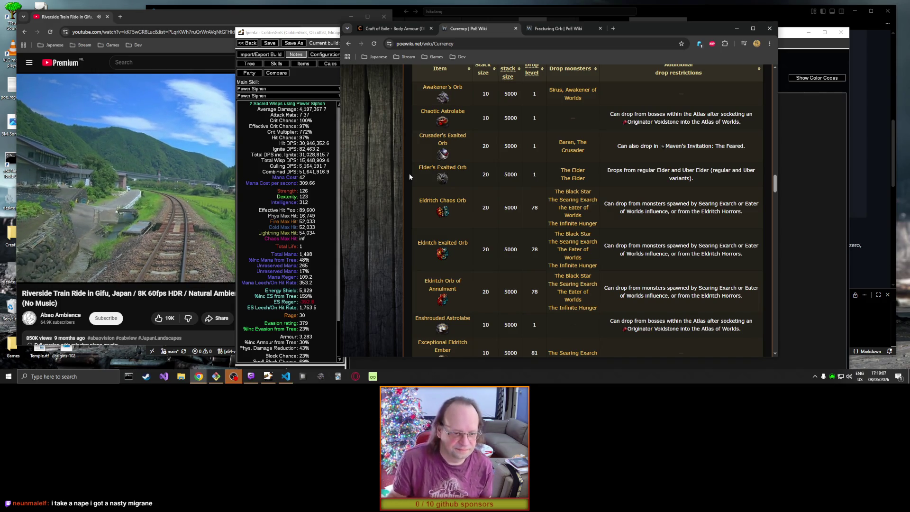
pyautogui.scroll(-3, 409, 177)
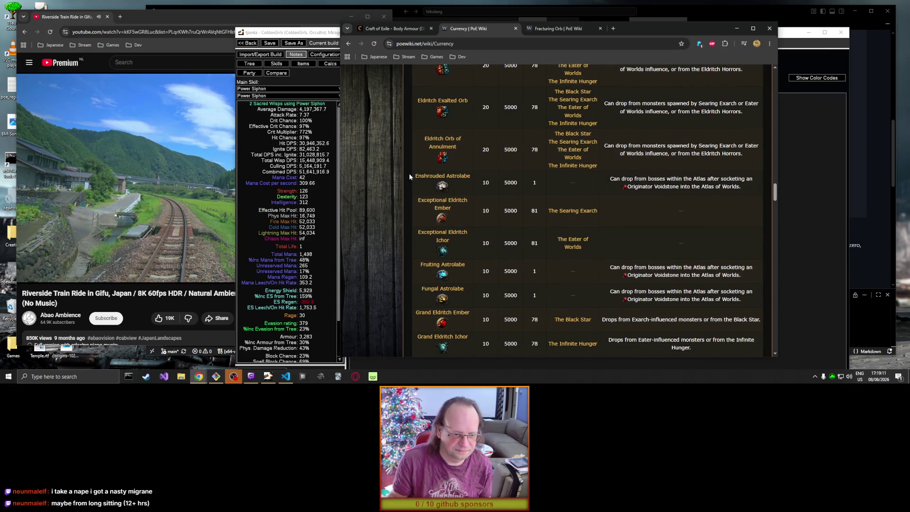
pyautogui.scroll(-1, 409, 177)
pyautogui.scroll(-1, 409, 176)
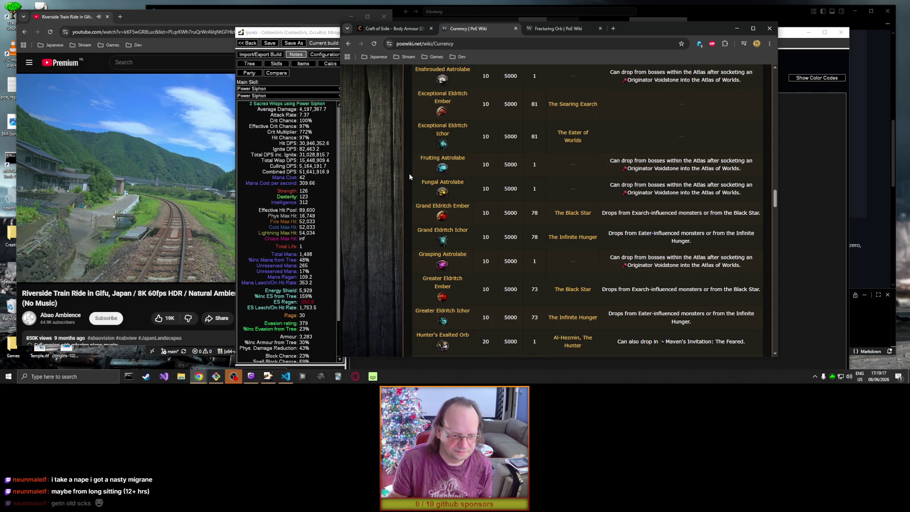
pyautogui.scroll(-2, 410, 176)
pyautogui.scroll(-1, 408, 177)
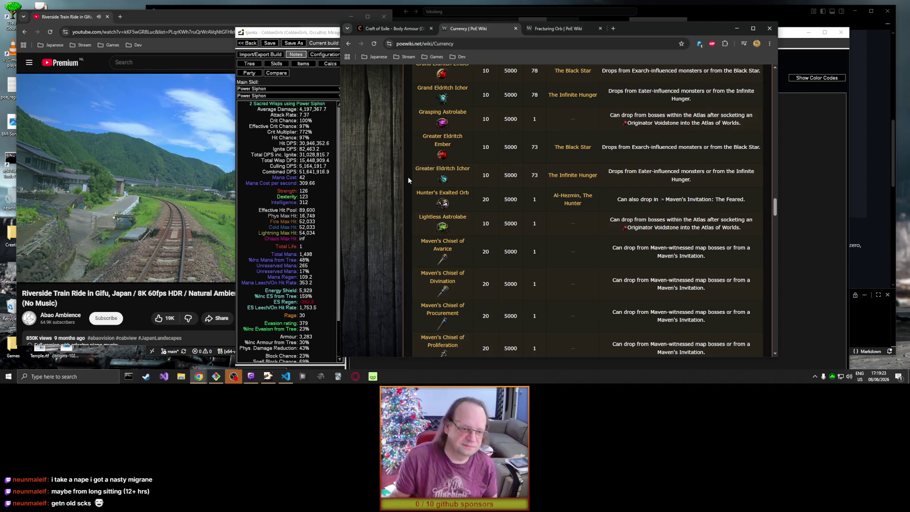
pyautogui.scroll(-3, 408, 178)
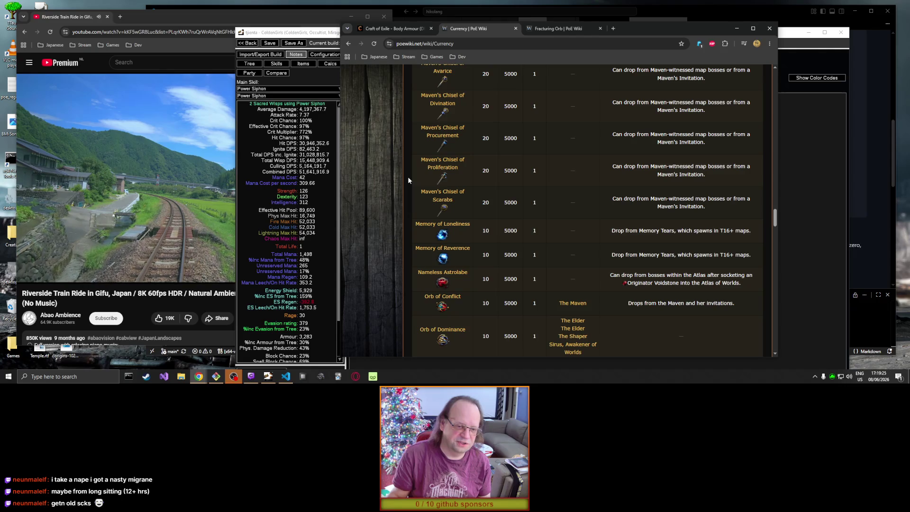
pyautogui.scroll(-1, 407, 177)
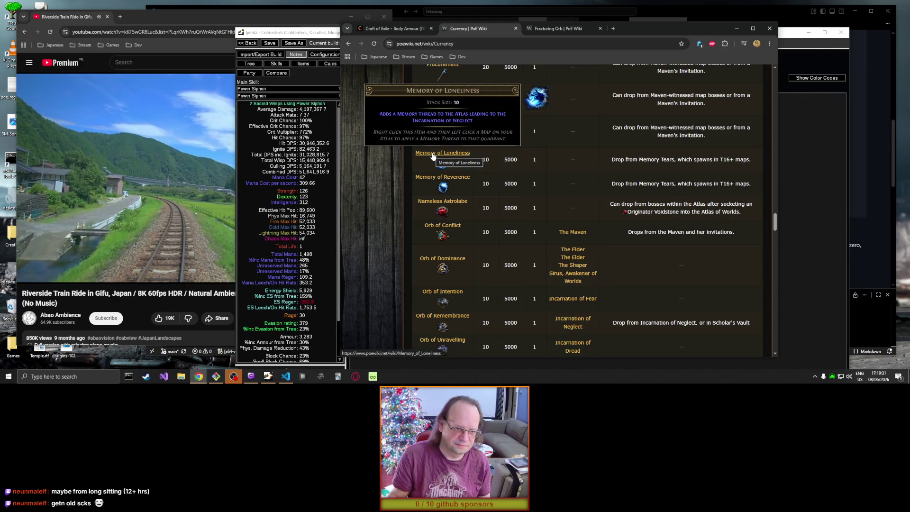
pyautogui.scroll(-2, 384, 172)
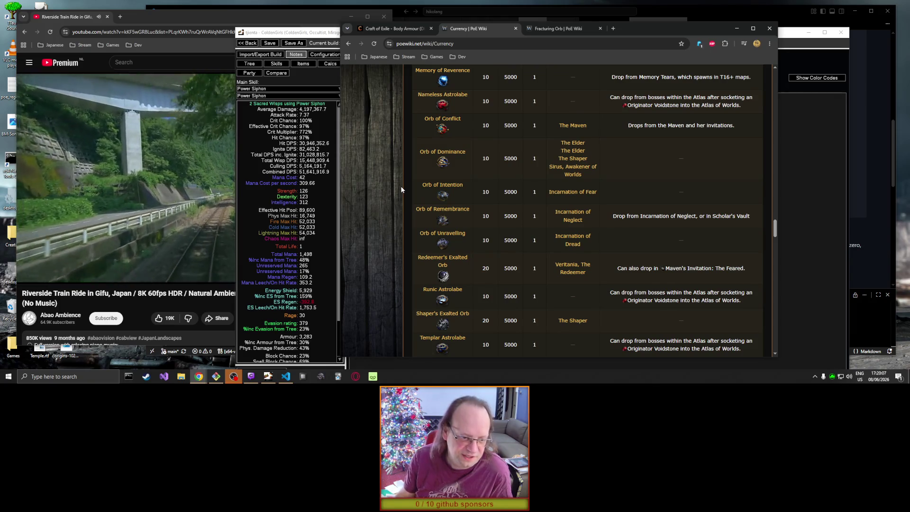
# Step: Open the Warlord's Exalted Orb article in a new tab
pyautogui.scroll(-1, 401, 189)
pyautogui.moveTo(426, 179)
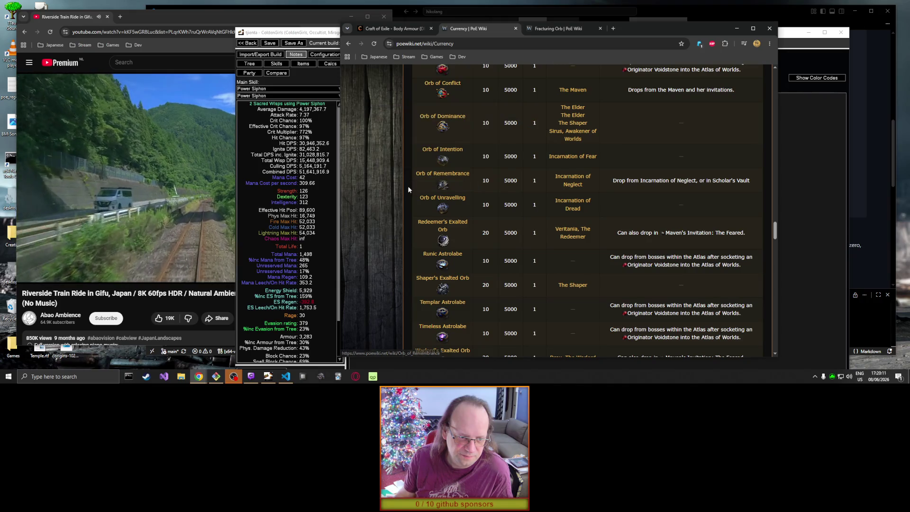
pyautogui.scroll(-2, 408, 189)
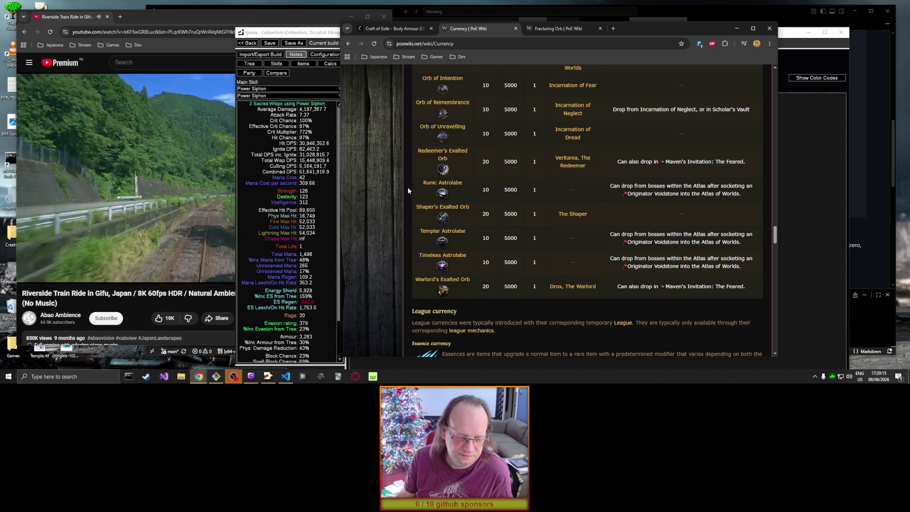
pyautogui.scroll(-3, 408, 187)
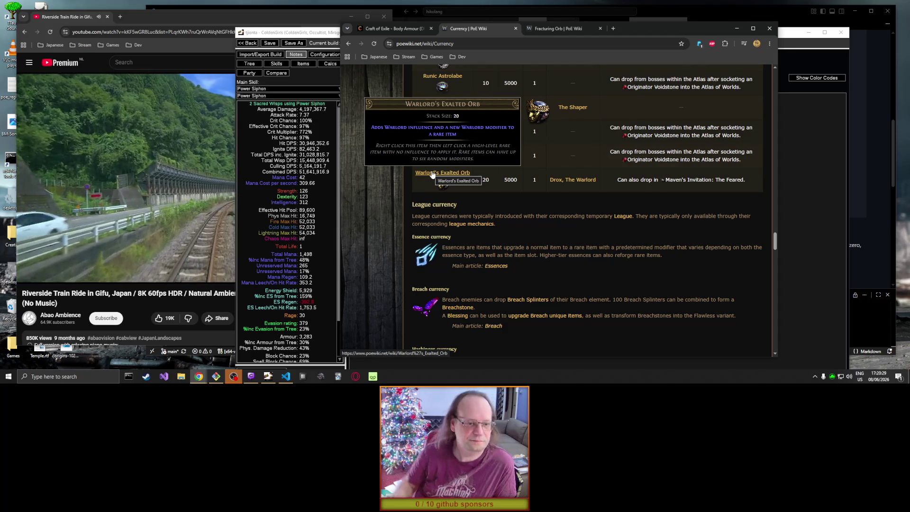
pyautogui.middleClick(431, 173)
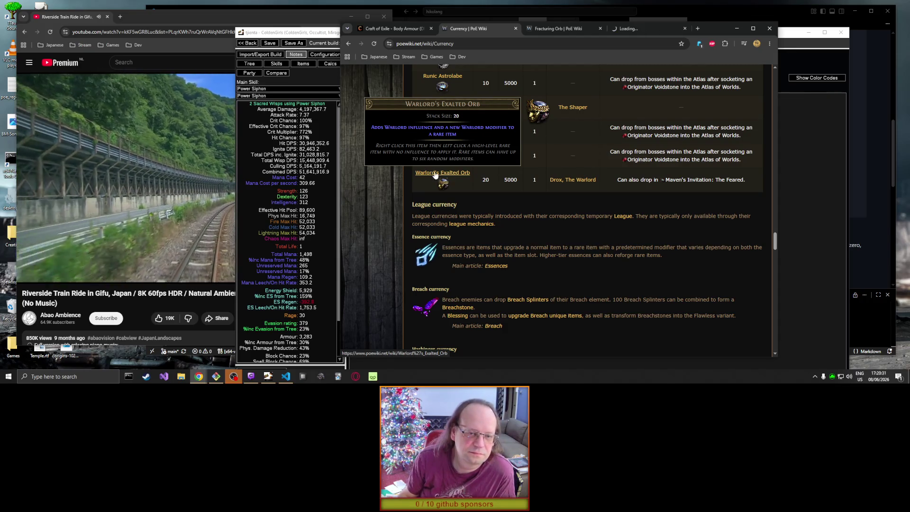
# Step: Read the Warlord's Exalted Orb article, then close it to return to Fracturing Orb
pyautogui.click(647, 28)
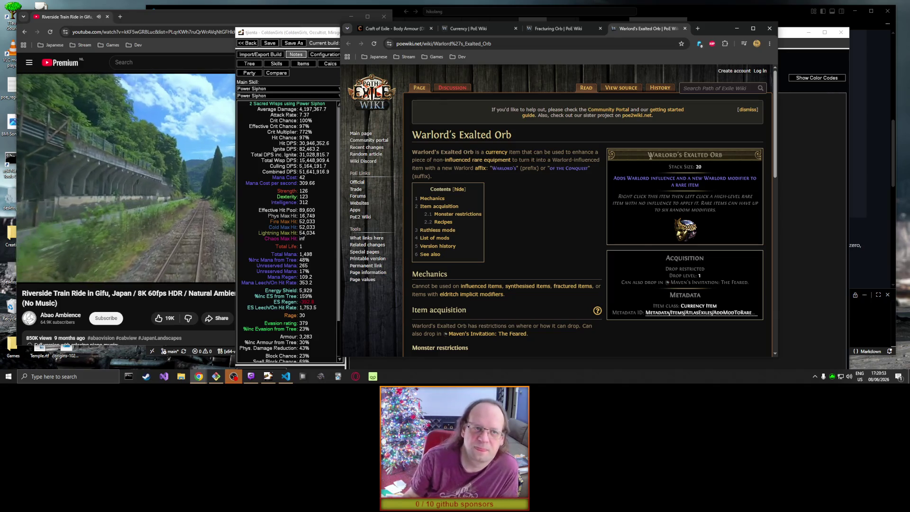
pyautogui.click(684, 28)
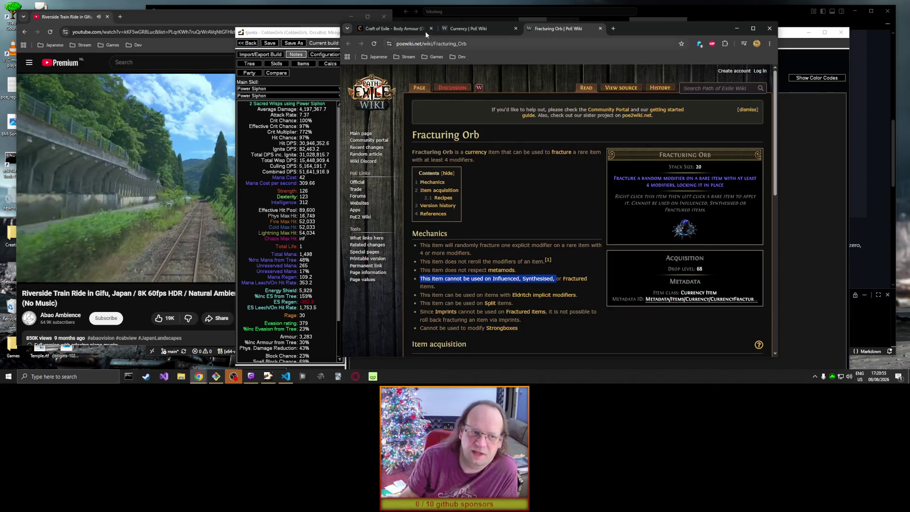
pyautogui.click(364, 29)
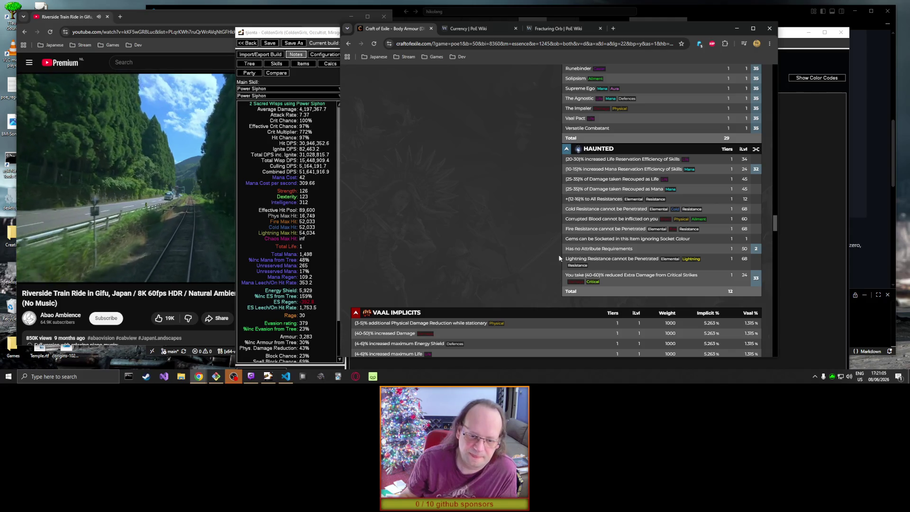
pyautogui.scroll(2, 528, 246)
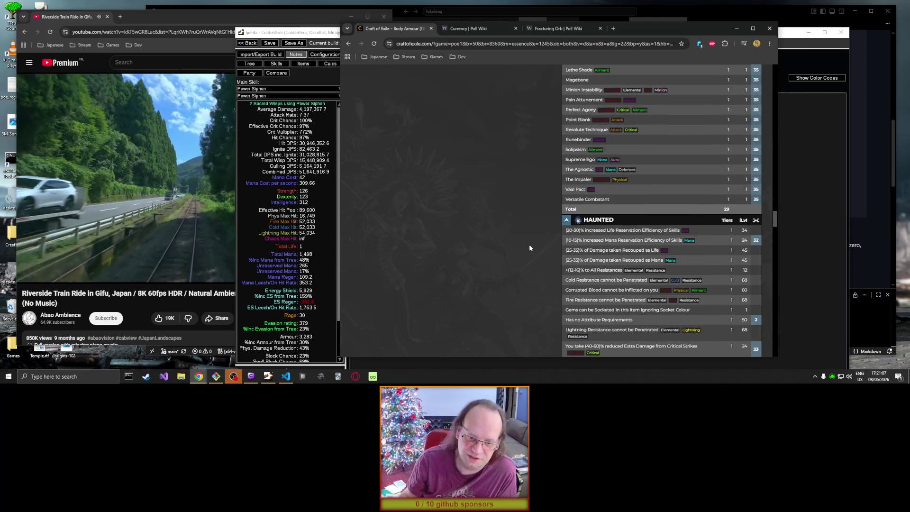
pyautogui.scroll(-1, 529, 244)
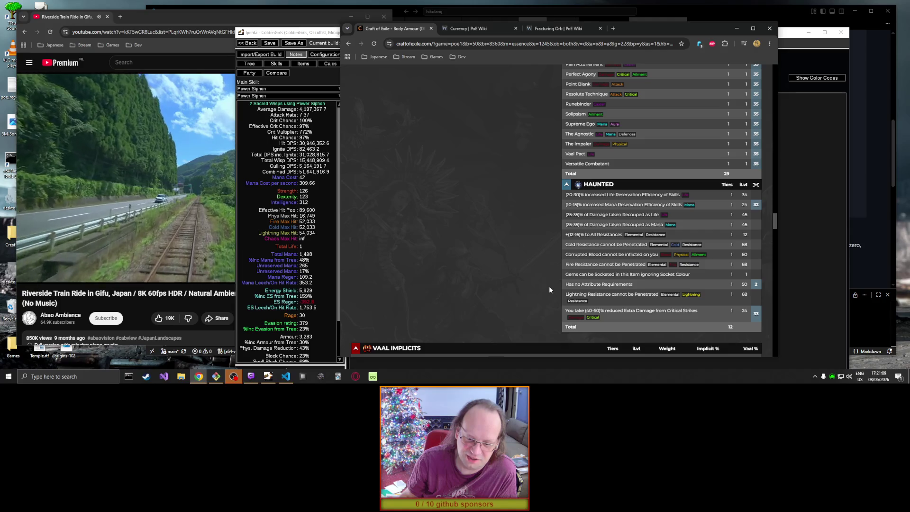
pyautogui.click(639, 316)
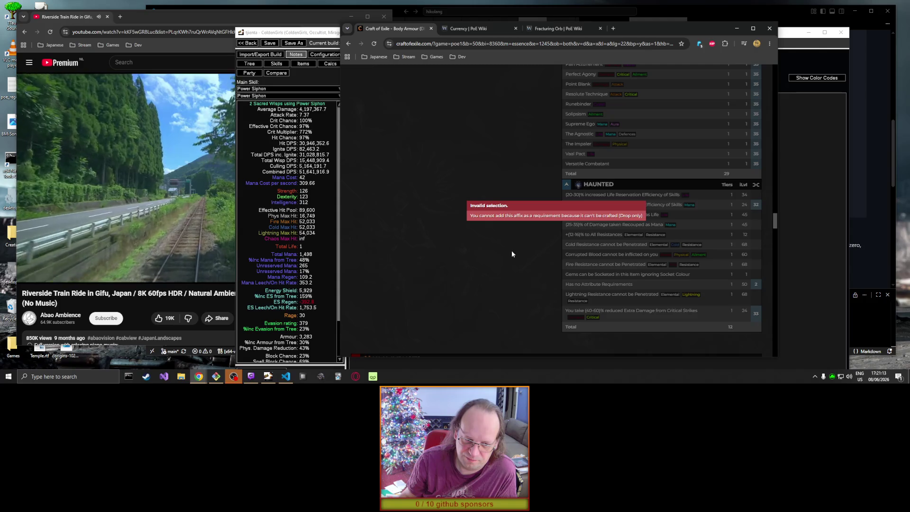
pyautogui.click(513, 254)
pyautogui.scroll(4, 516, 243)
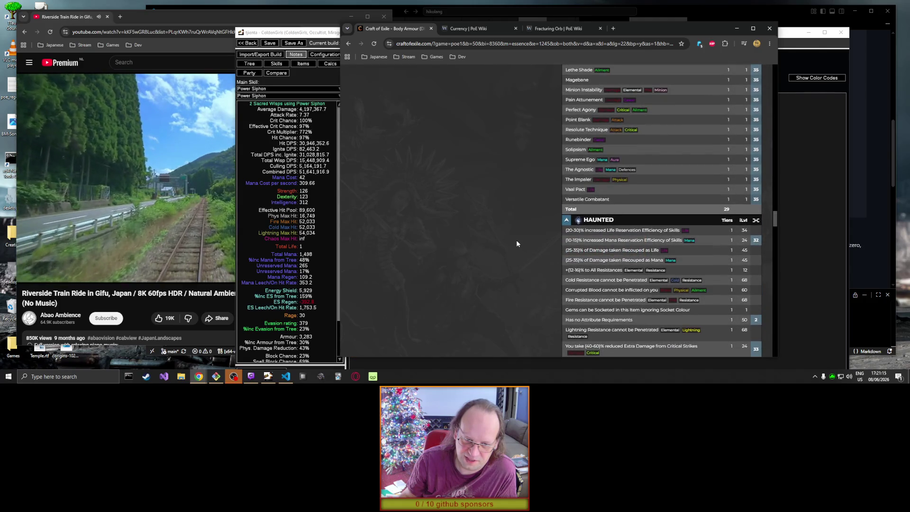
pyautogui.scroll(5, 516, 244)
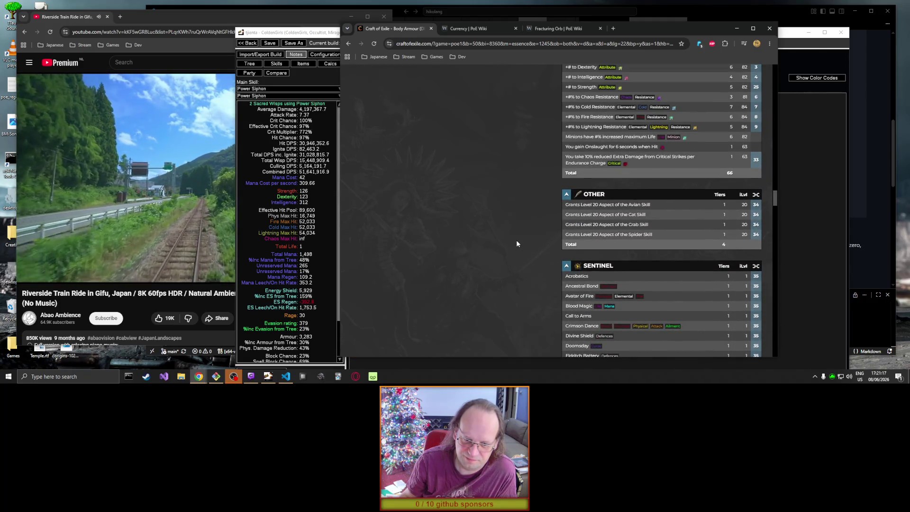
pyautogui.scroll(6, 517, 243)
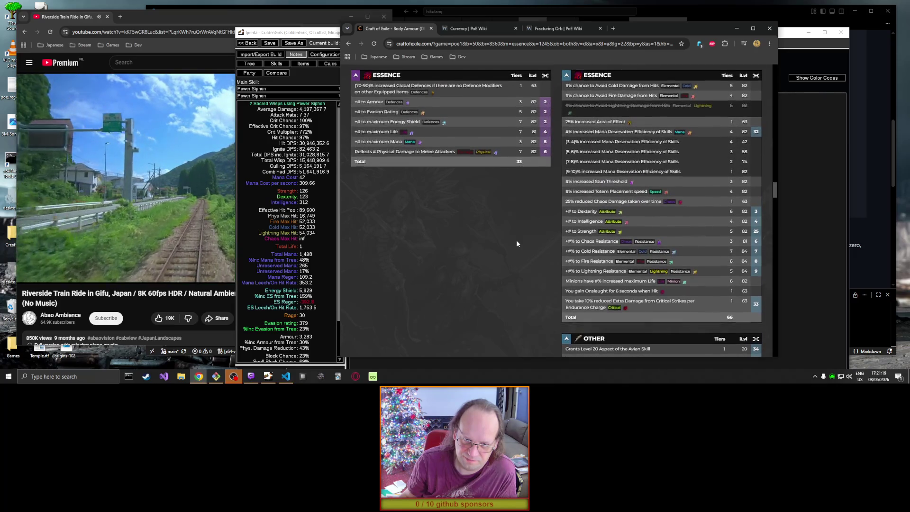
pyautogui.scroll(-3, 516, 240)
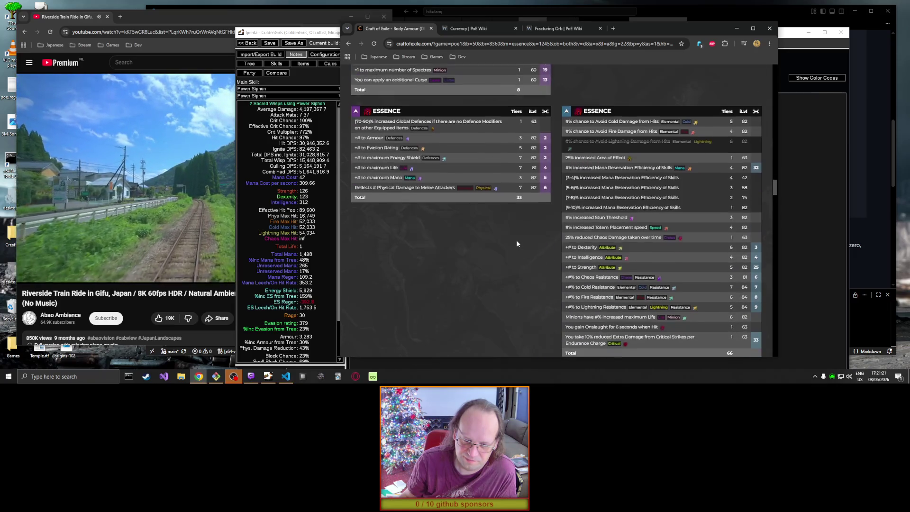
pyautogui.scroll(-1, 517, 243)
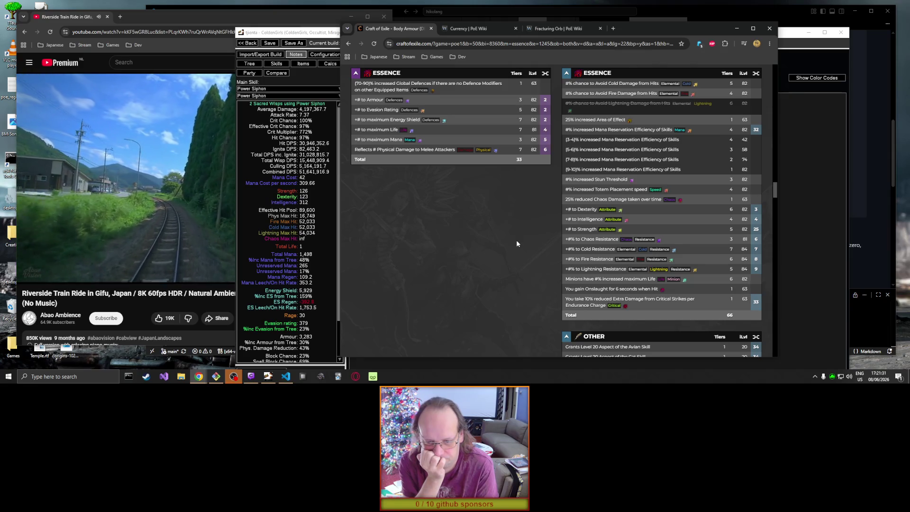
pyautogui.click(624, 261)
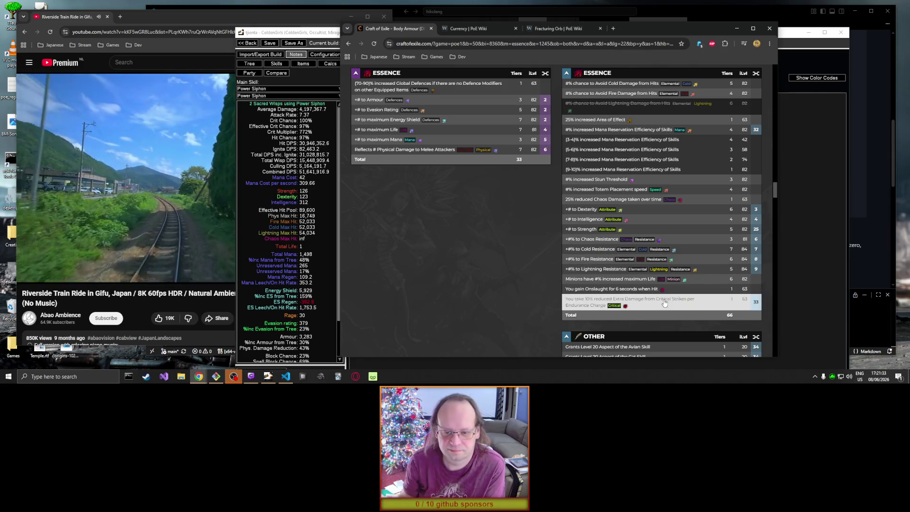
pyautogui.click(663, 300)
pyautogui.click(526, 257)
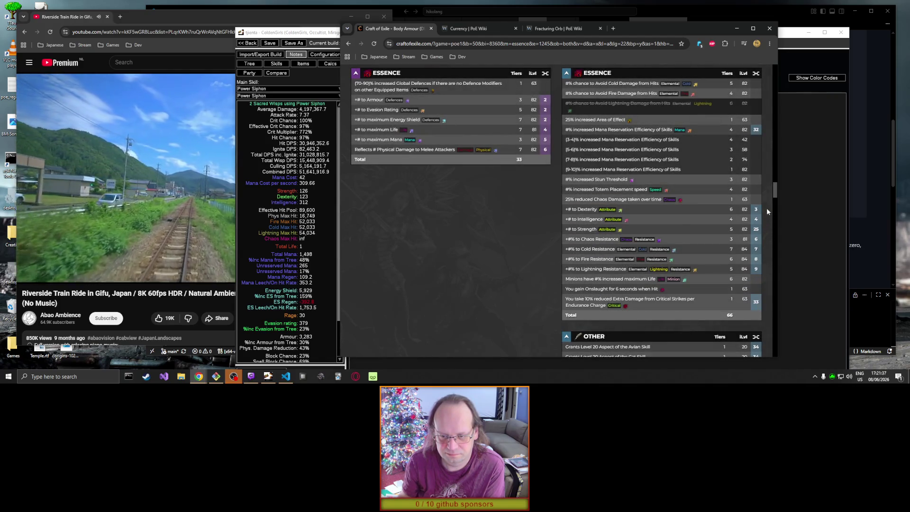
pyautogui.moveTo(775, 190); pyautogui.dragTo(775, 71)
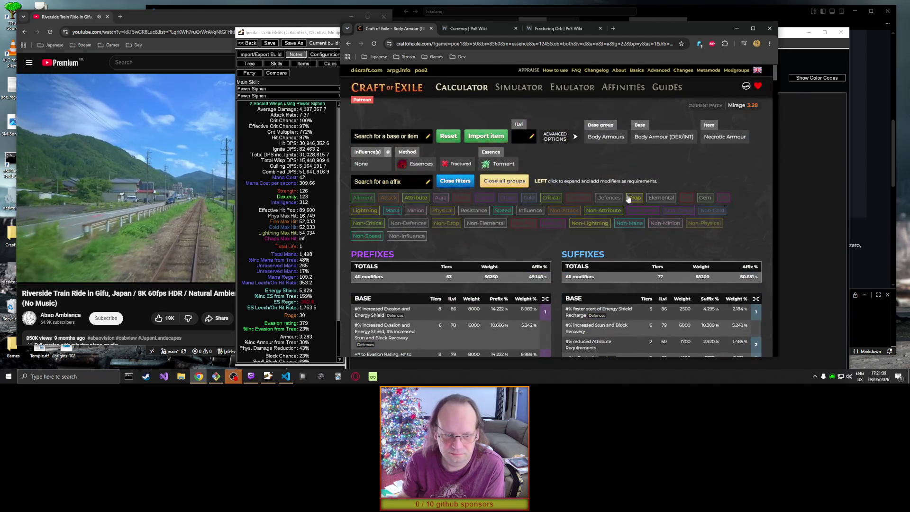
# Step: Clear the Torment essence, try Loathing, then remove Loathing so all essences are offered again
pyautogui.click(517, 166)
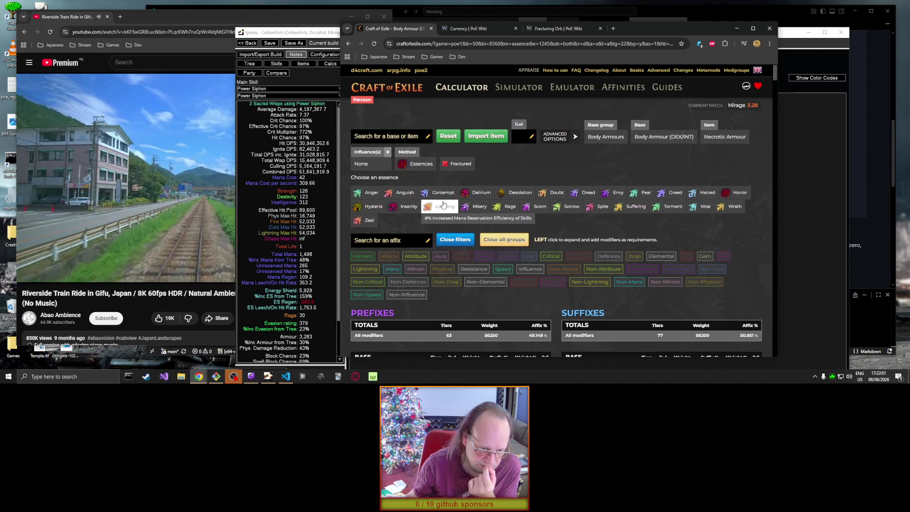
pyautogui.click(443, 209)
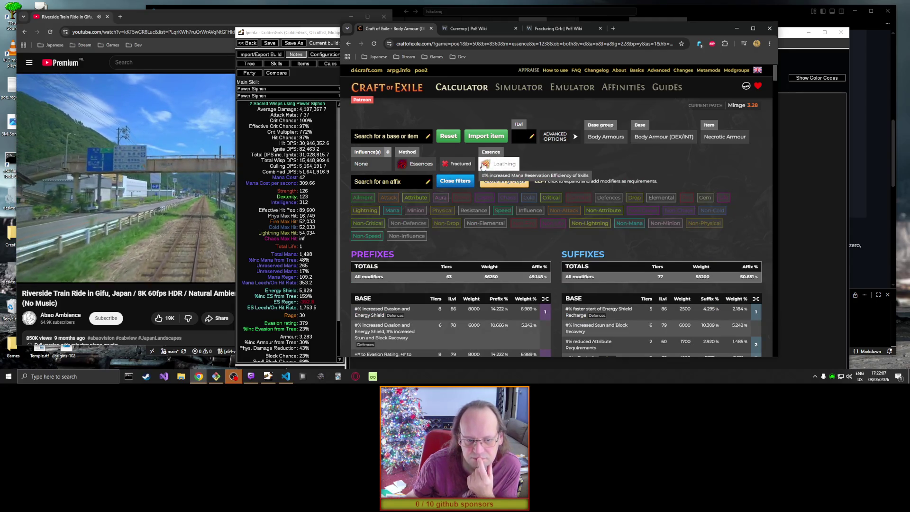
pyautogui.scroll(-6, 750, 136)
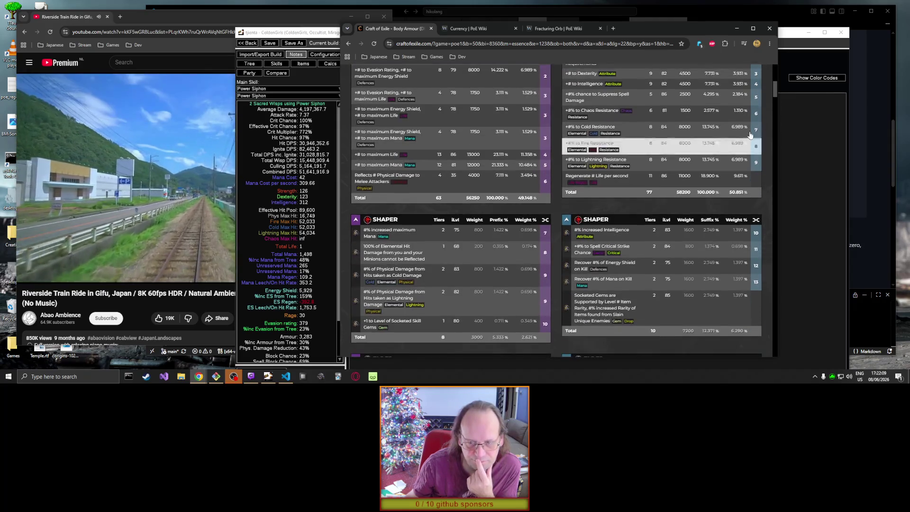
pyautogui.scroll(8, 761, 138)
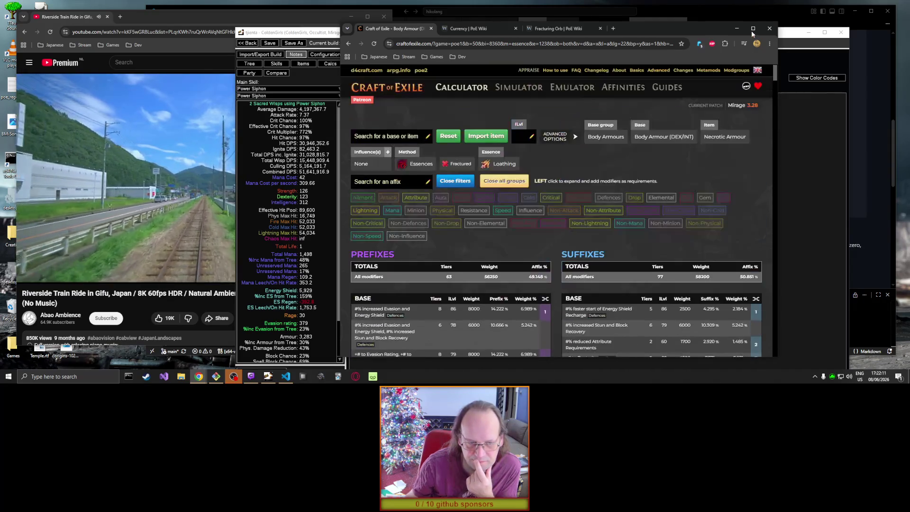
pyautogui.click(494, 162)
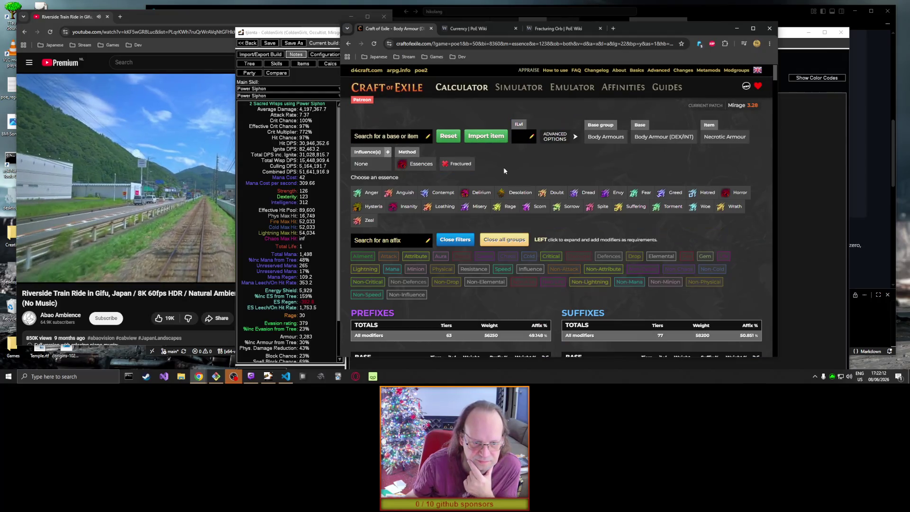
# Step: Show the influence and method choices and turn on the Fractured crafting option
pyautogui.click(360, 165)
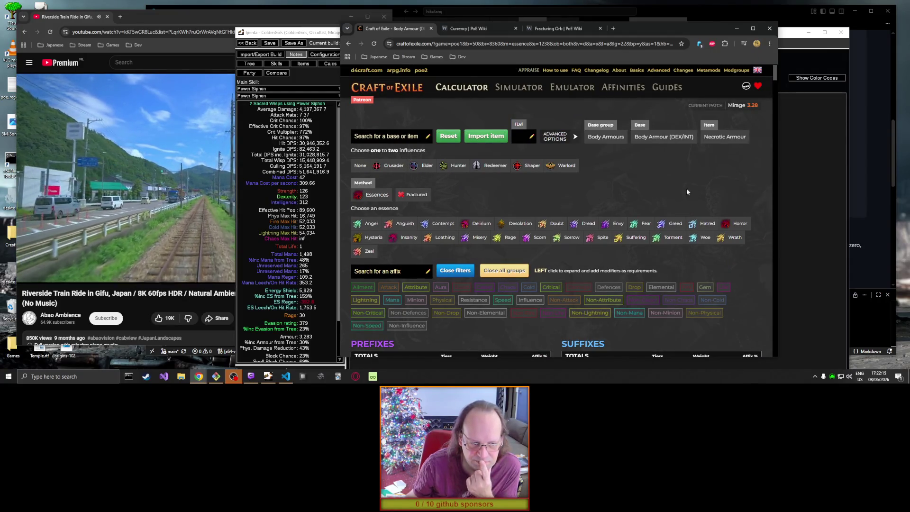
pyautogui.click(364, 195)
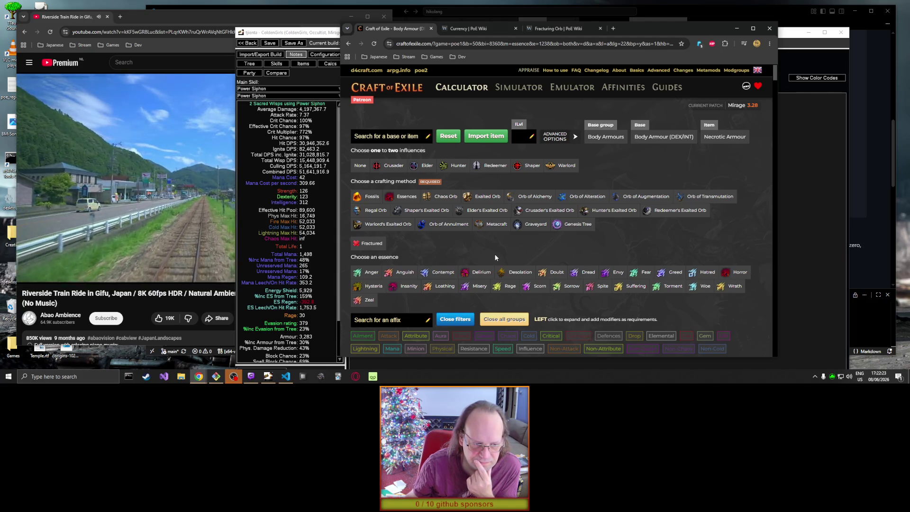
pyautogui.click(367, 243)
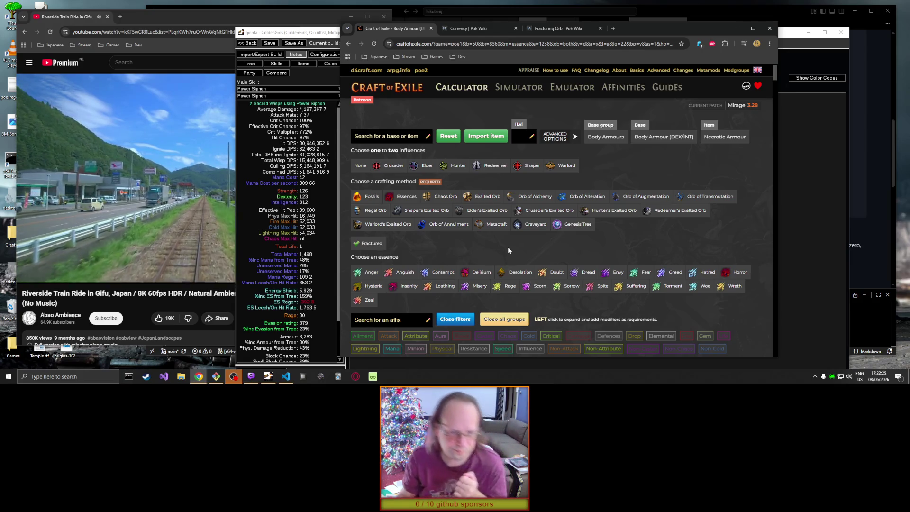
# Step: Expand the Mana Reservation Efficiency essence modifier to show its tiers
pyautogui.scroll(-3, 723, 248)
pyautogui.moveTo(772, 84)
pyautogui.mouseDown()
pyautogui.moveTo(777, 328)
pyautogui.moveTo(783, 201)
pyautogui.mouseUp()
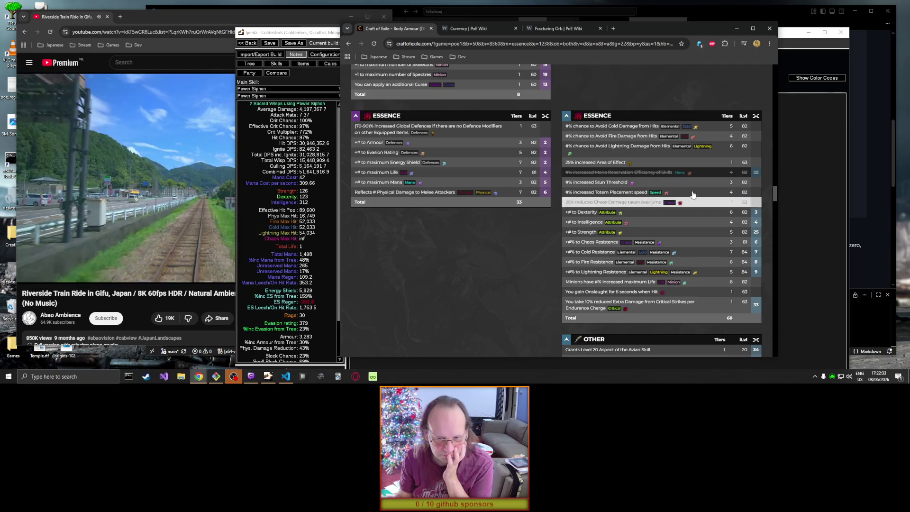
pyautogui.click(649, 173)
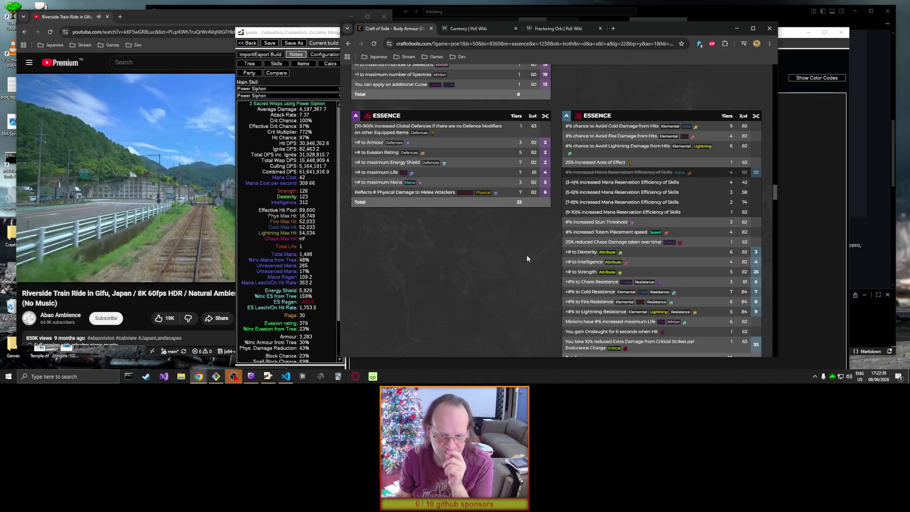
pyautogui.scroll(-1, 526, 258)
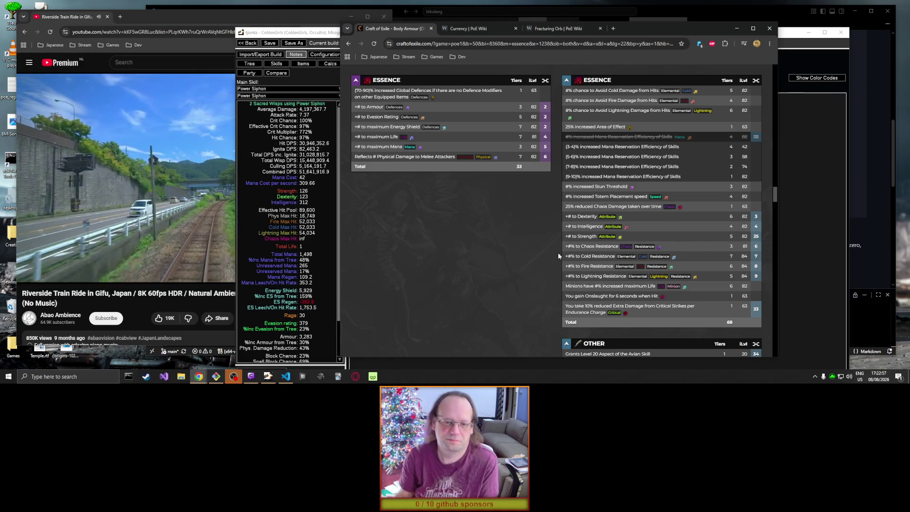
pyautogui.click(636, 241)
# Step: Add the note '* Fracture: A lightning, cold, fire resistance' and start a new '* ' bullet
pyautogui.hotkey('alt', 'Tab')
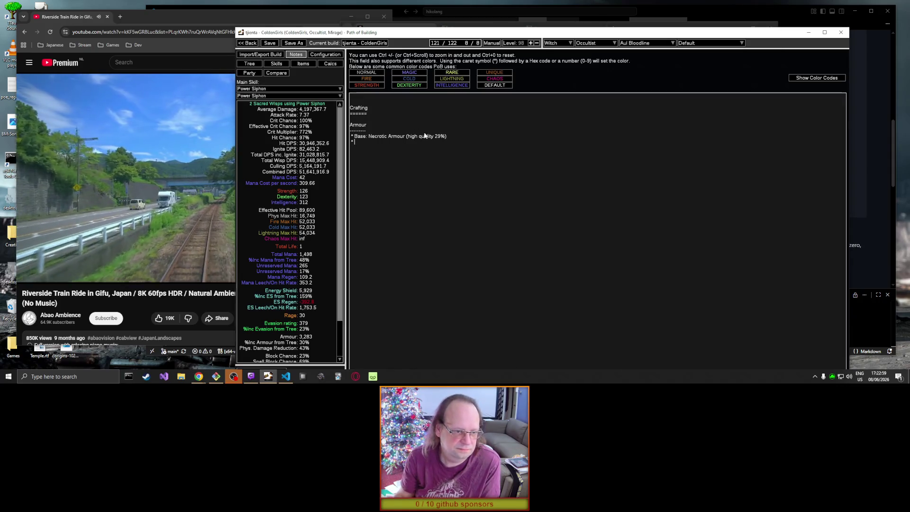
pyautogui.write('Frac')
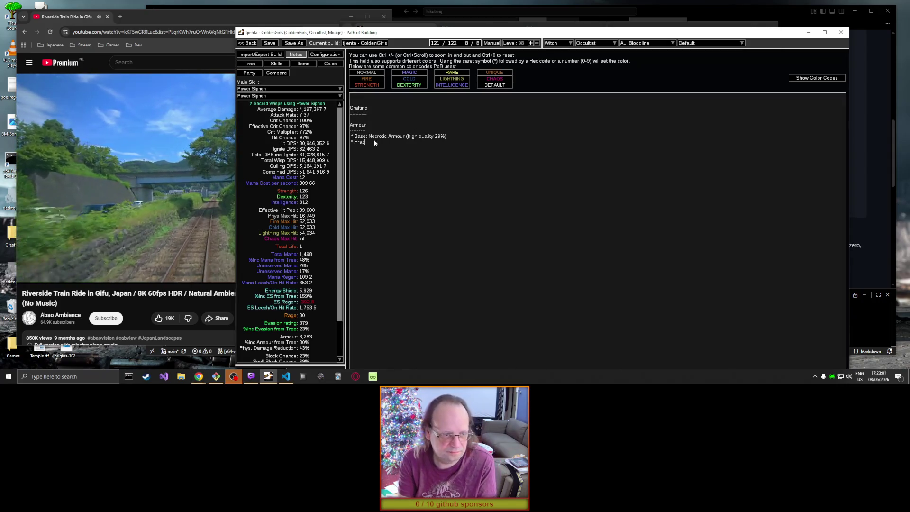
pyautogui.write('ture: Re')
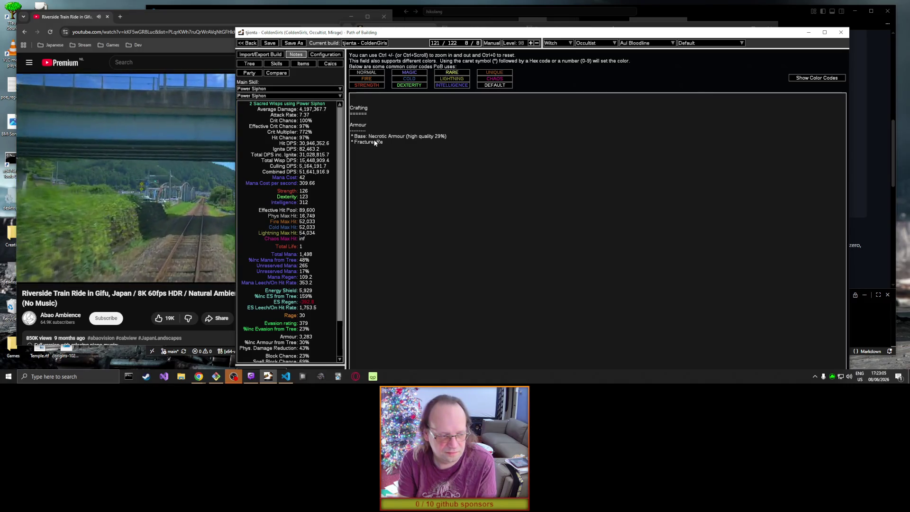
pyautogui.write(' A')
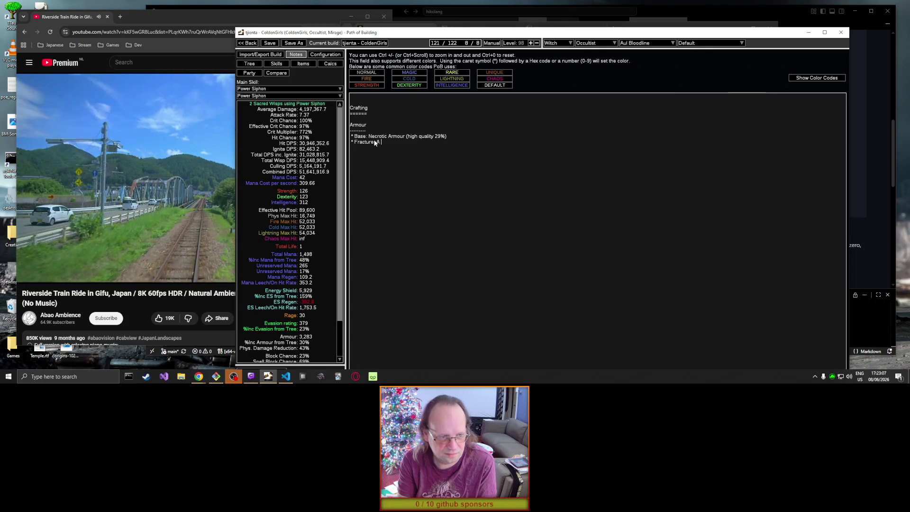
pyautogui.write(' col')
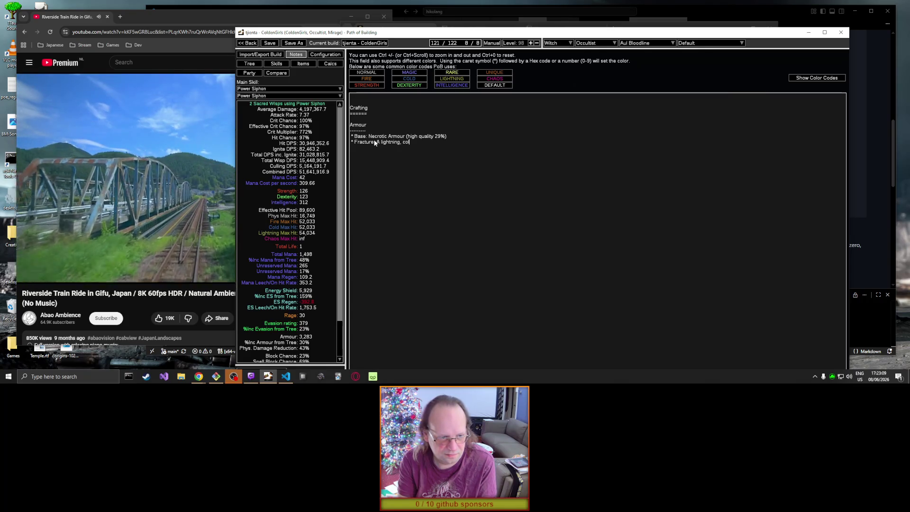
pyautogui.write('d, fire resistance')
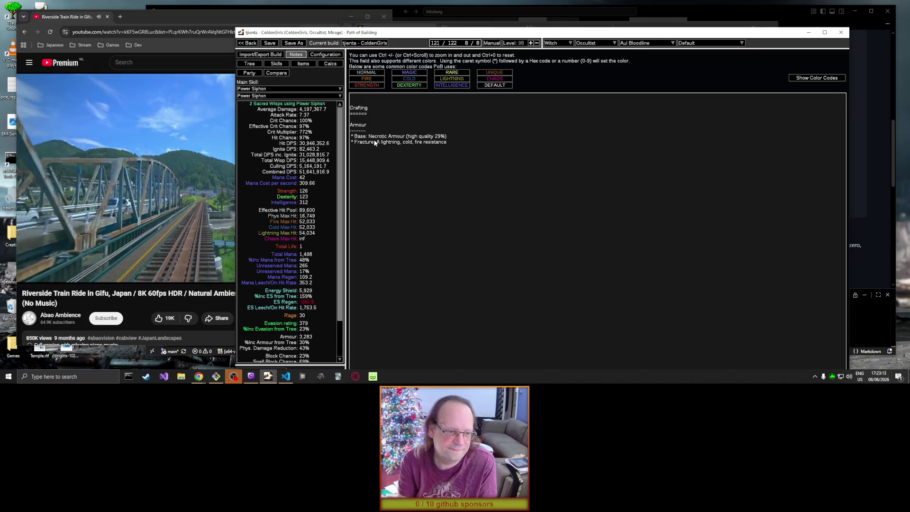
pyautogui.click(374, 142)
pyautogui.write(':')
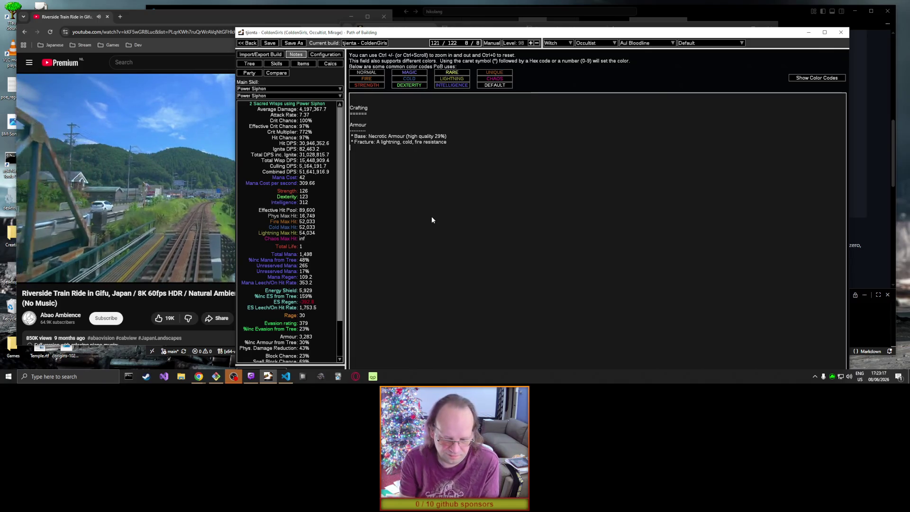
pyautogui.press('End')
pyautogui.press('Return')
pyautogui.write('*')
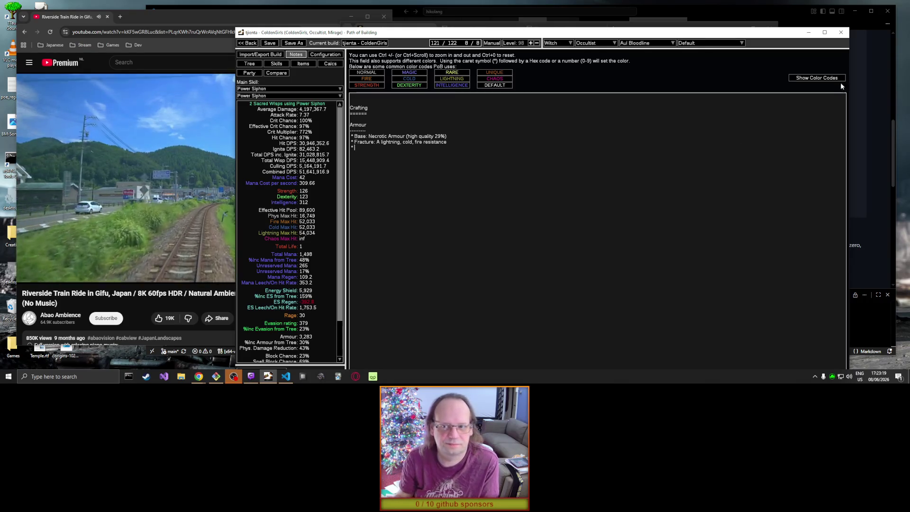
pyautogui.click(672, 23)
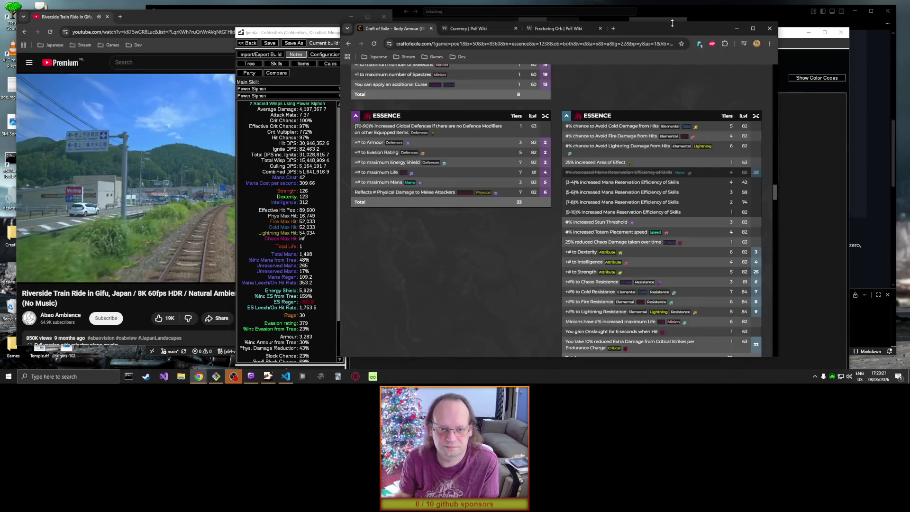
# Step: Check the Fracturing Orb wiki page, then scan the Currency orb table down to Sacred and Vaal Orb
pyautogui.click(552, 29)
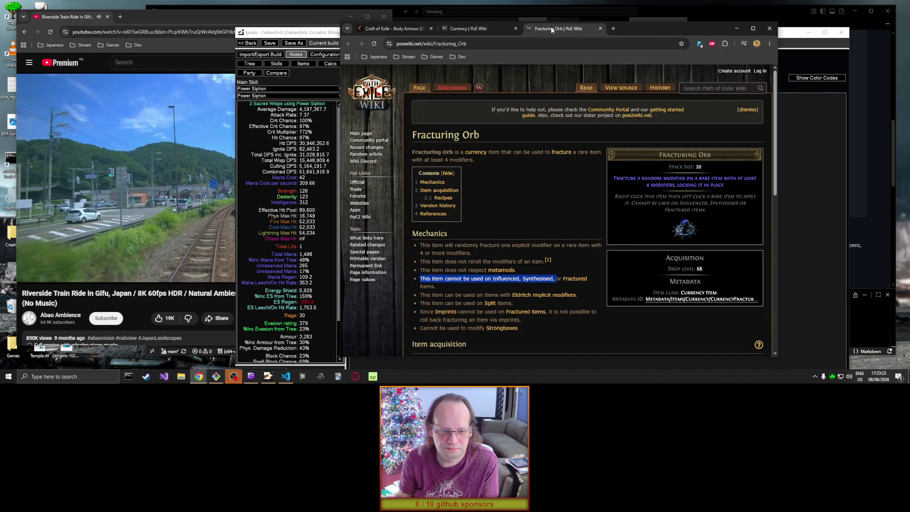
pyautogui.click(461, 30)
pyautogui.moveTo(775, 241)
pyautogui.mouseDown()
pyautogui.moveTo(775, 78)
pyautogui.moveTo(785, 154)
pyautogui.mouseUp()
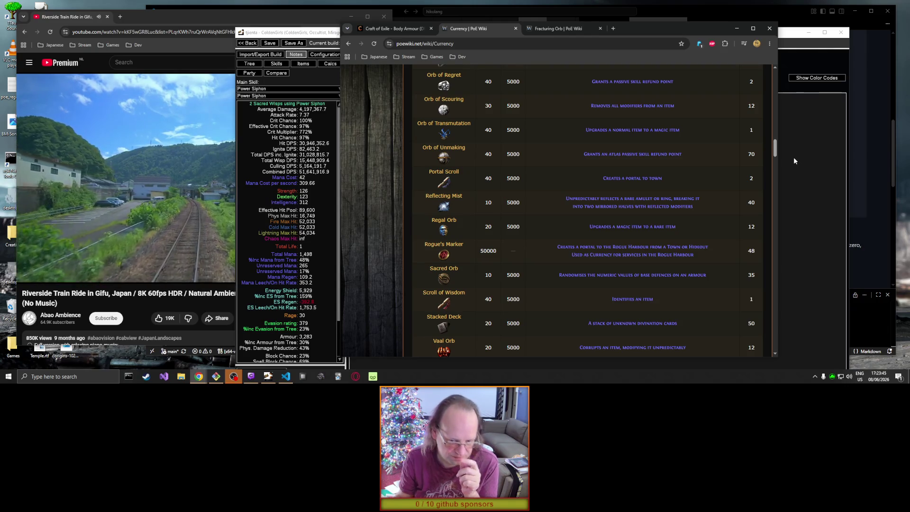
pyautogui.click(799, 44)
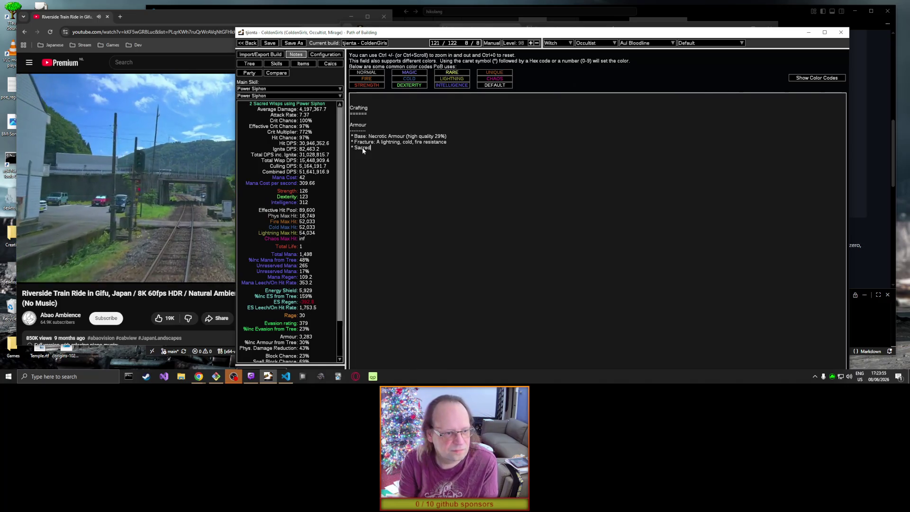
# Step: Finish the note line 'Sacred Orb: Get maximum defences' and begin a new '* ' bullet below it
pyautogui.write(' Orb:')
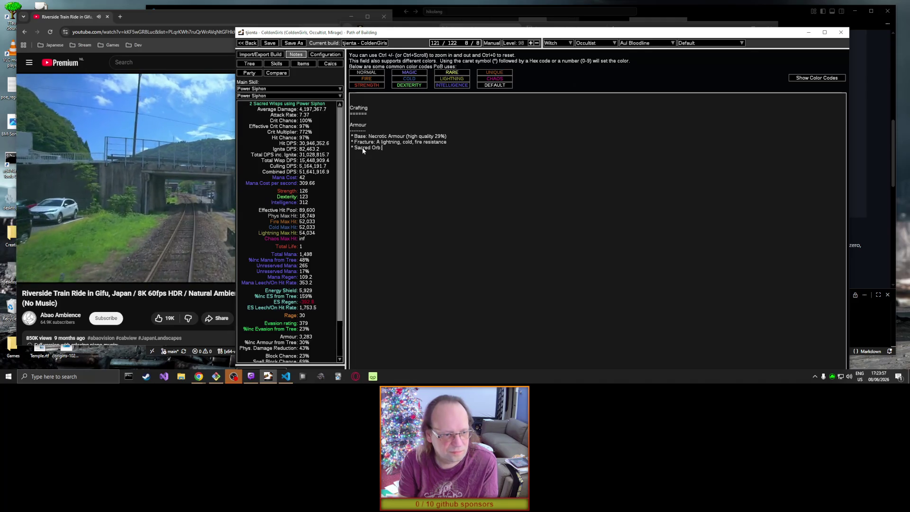
pyautogui.write(' Get ma')
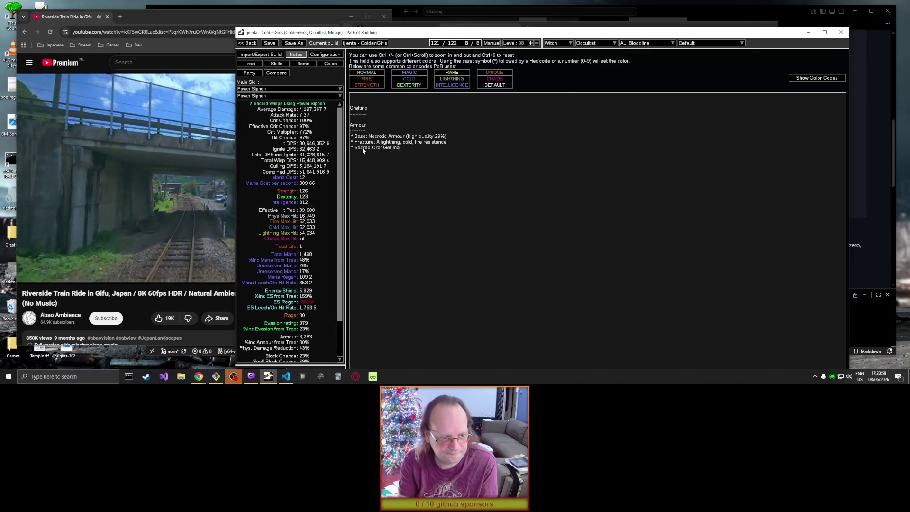
pyautogui.write('ximum ')
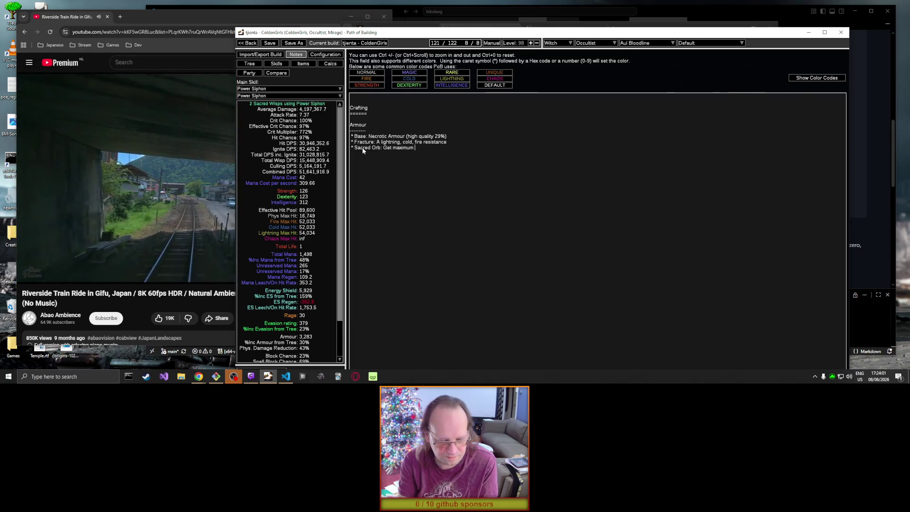
pyautogui.write('defences')
pyautogui.press('Return')
pyautogui.write('*')
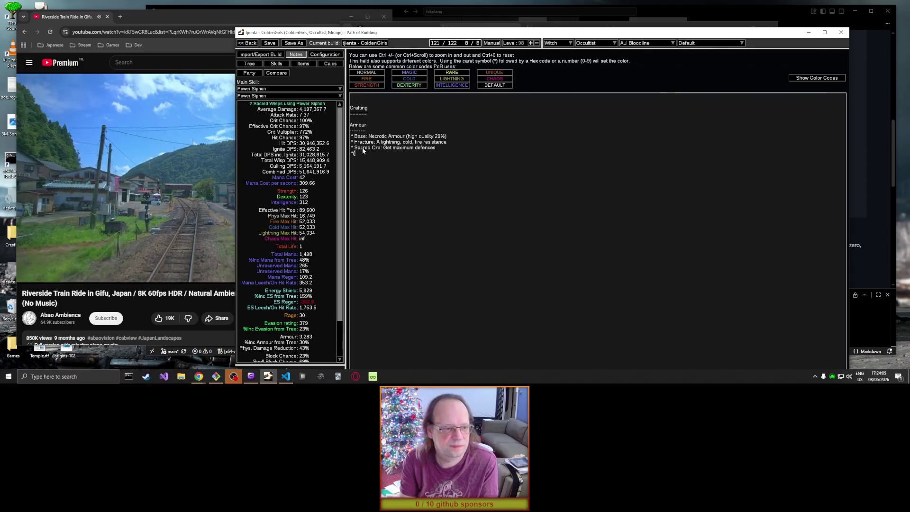
pyautogui.moveTo(669, 37); pyautogui.dragTo(658, 41)
# Step: Scroll the wiki Currency page to the Endgame table listing Awakener's Orb, Chaotic Astrolabe and Eldritch orbs
pyautogui.click(663, 33)
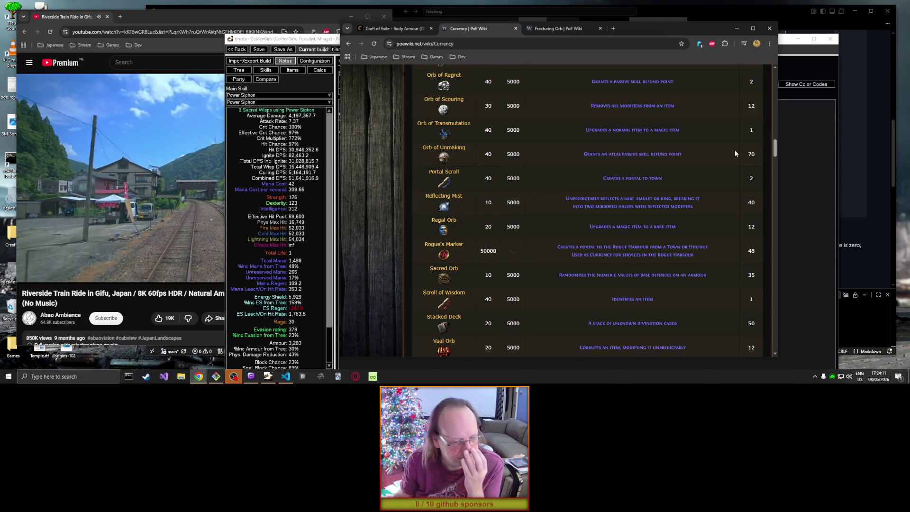
pyautogui.scroll(3, 663, 161)
pyautogui.scroll(6, 666, 161)
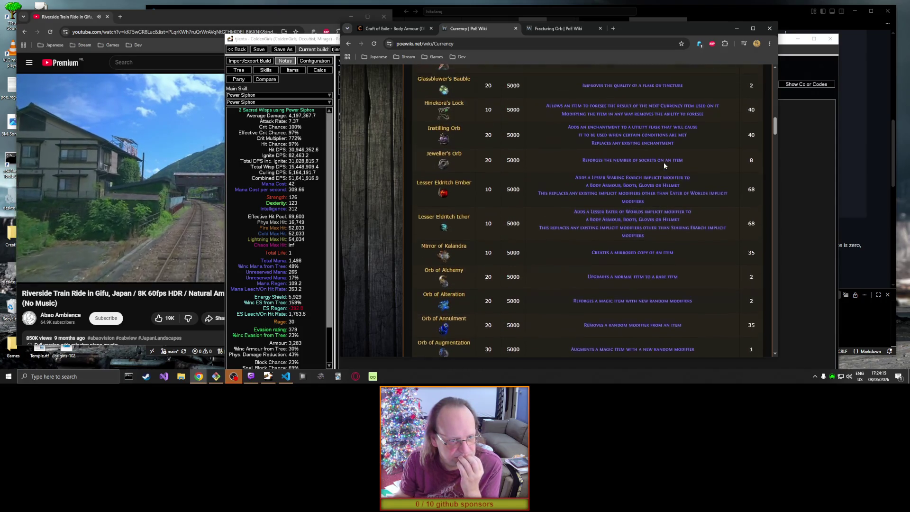
pyautogui.scroll(5, 663, 164)
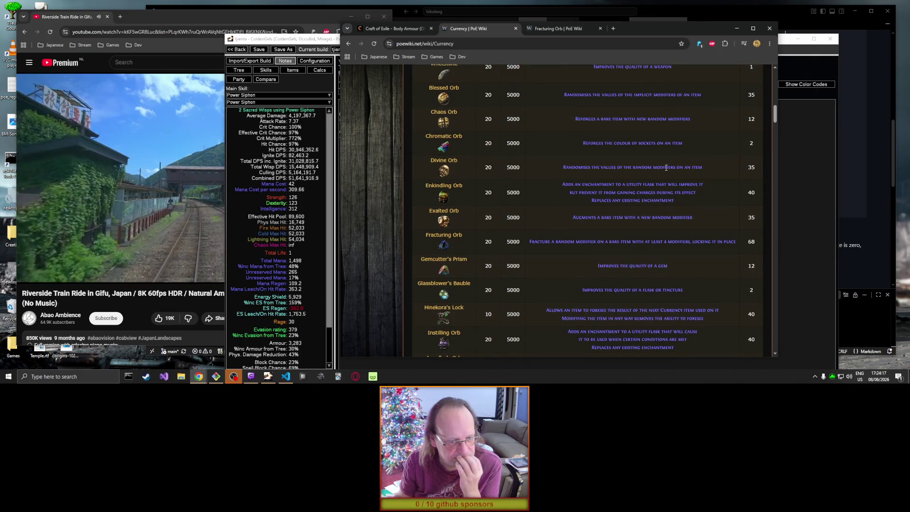
pyautogui.scroll(4, 666, 167)
pyautogui.scroll(-2, 666, 168)
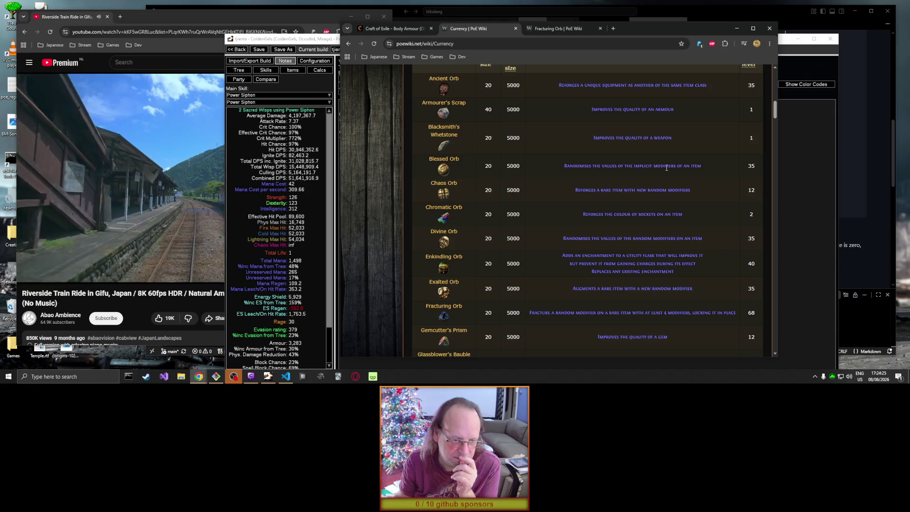
pyautogui.scroll(-2, 666, 167)
pyautogui.scroll(-2, 666, 168)
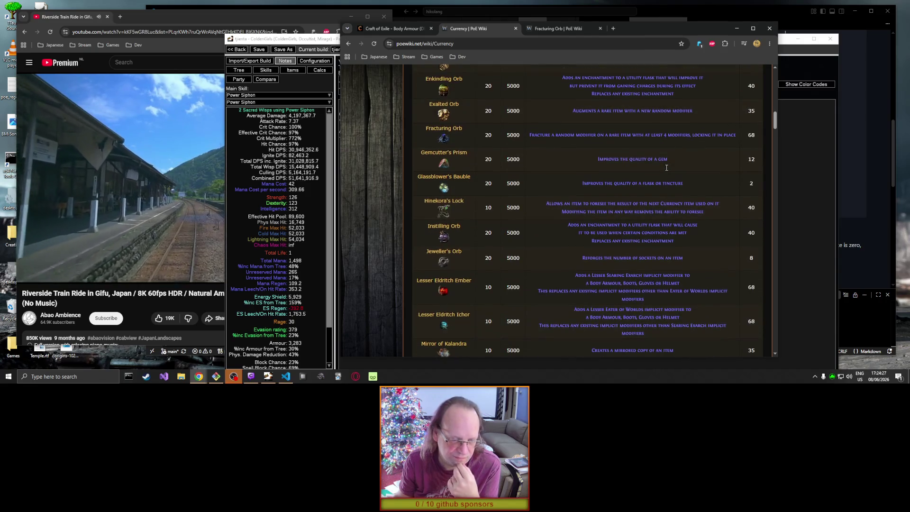
pyautogui.scroll(-3, 666, 167)
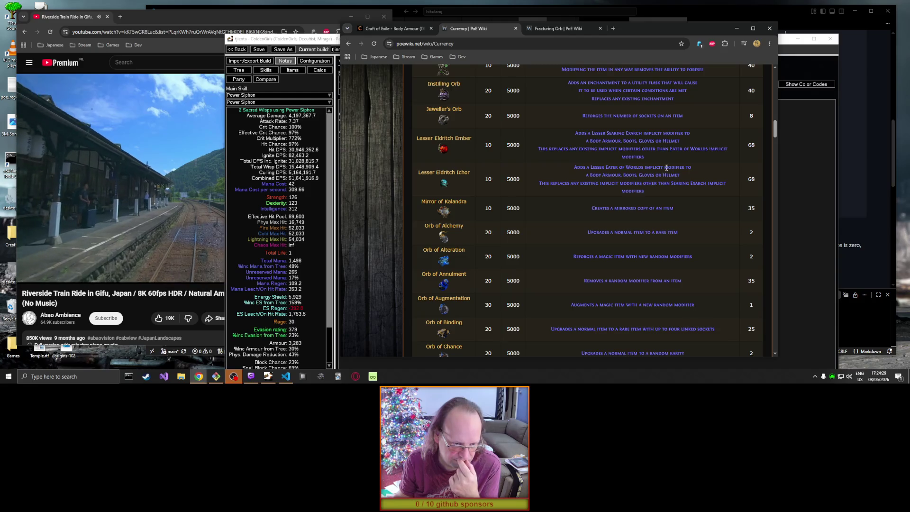
pyautogui.scroll(-1, 666, 168)
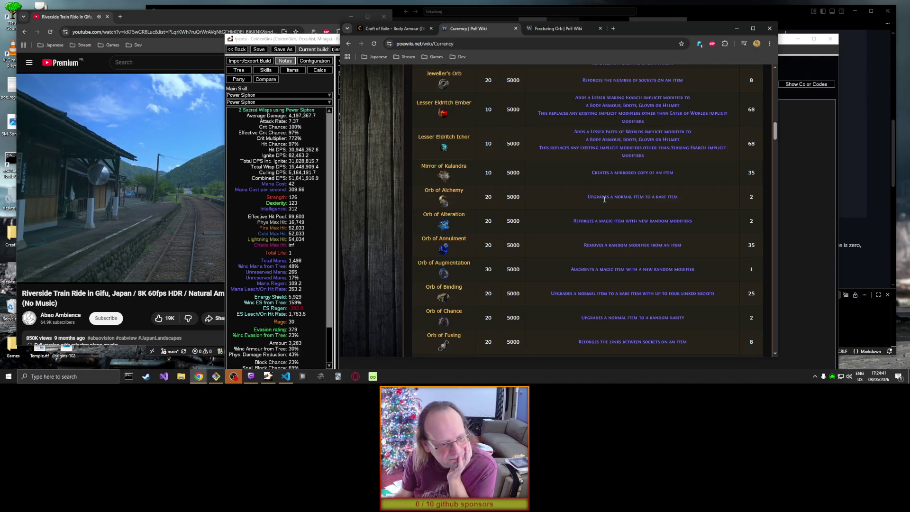
pyautogui.scroll(-3, 604, 199)
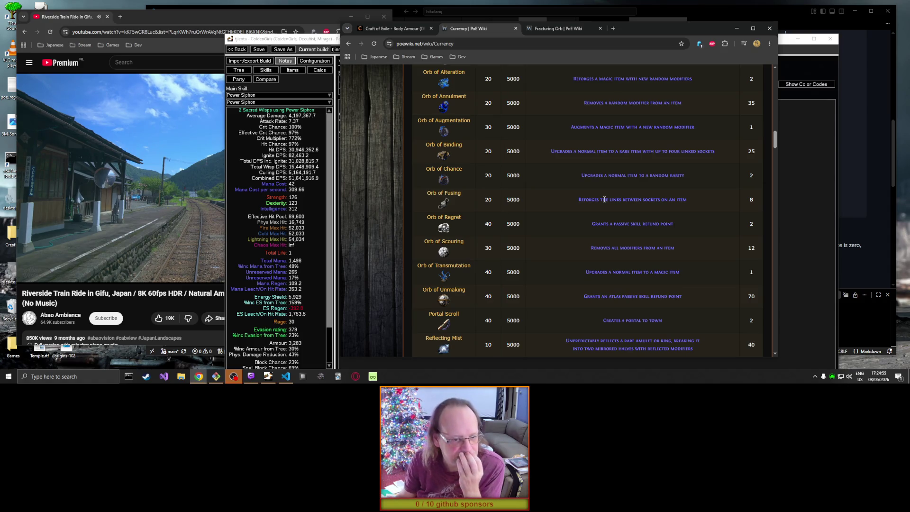
pyautogui.scroll(-2, 604, 198)
pyautogui.scroll(-2, 604, 199)
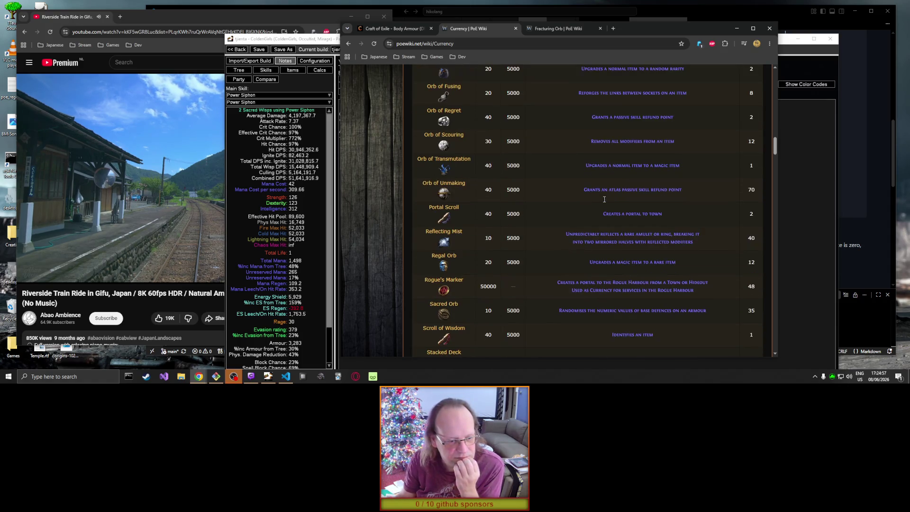
pyautogui.scroll(-1, 604, 202)
pyautogui.scroll(-1, 604, 202)
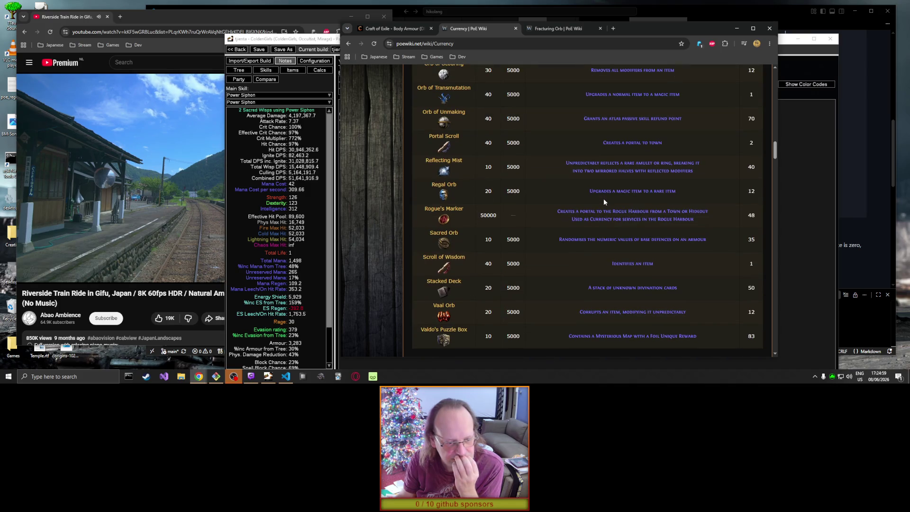
pyautogui.scroll(-5, 604, 201)
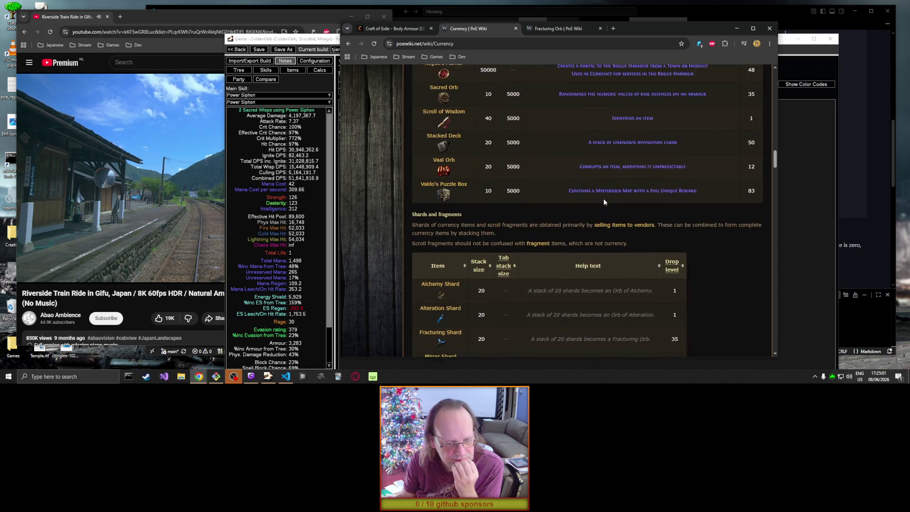
pyautogui.scroll(-4, 604, 202)
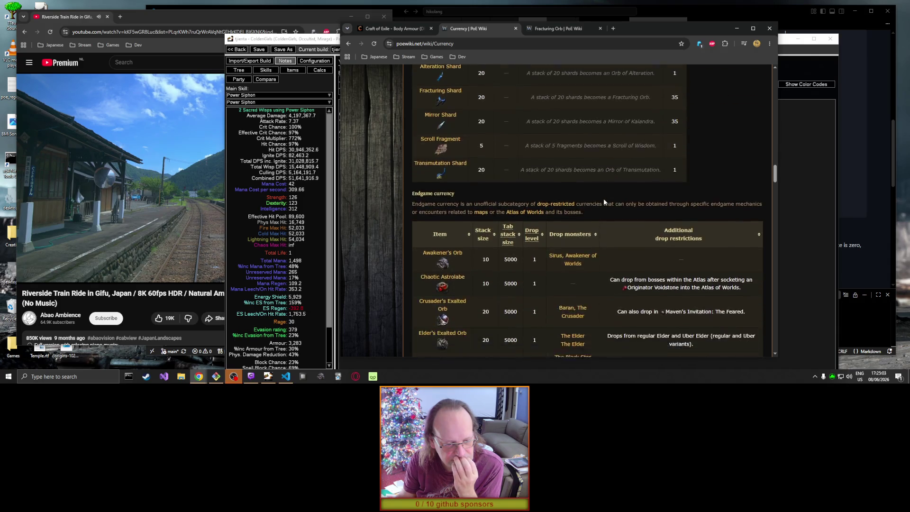
pyautogui.scroll(-2, 604, 203)
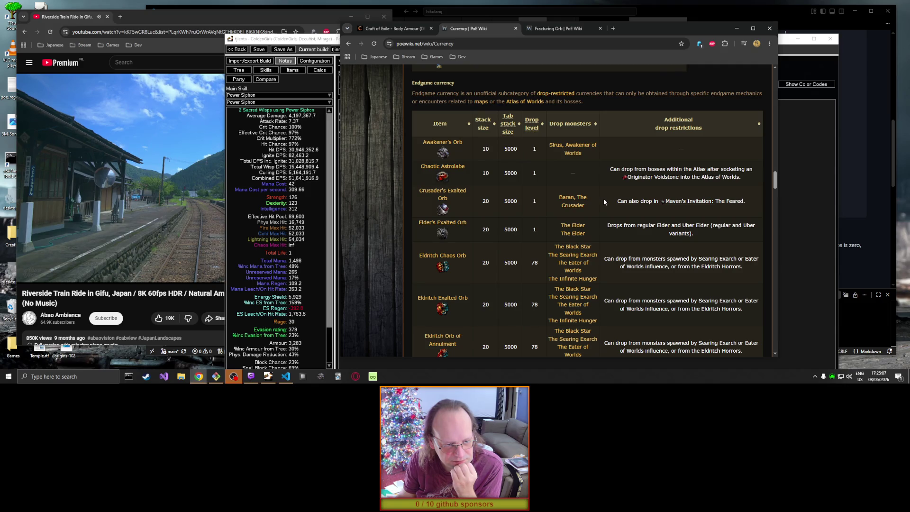
pyautogui.scroll(-2, 604, 201)
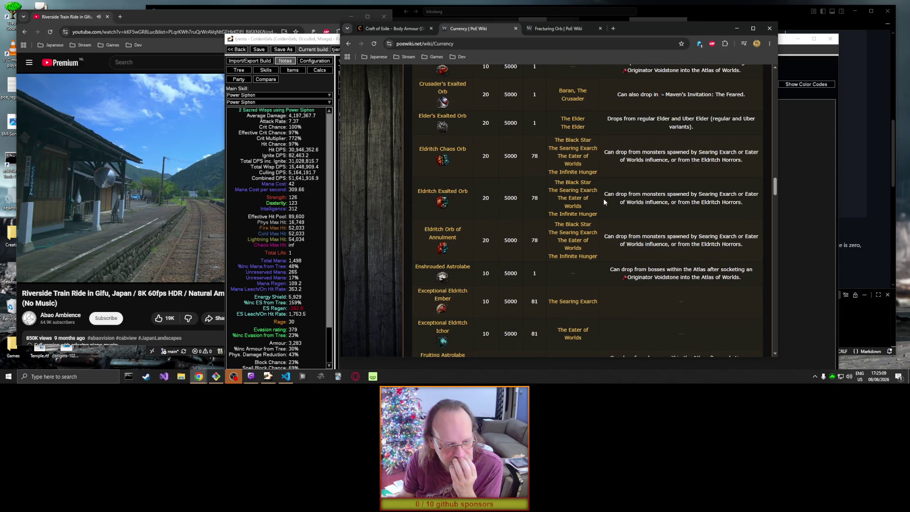